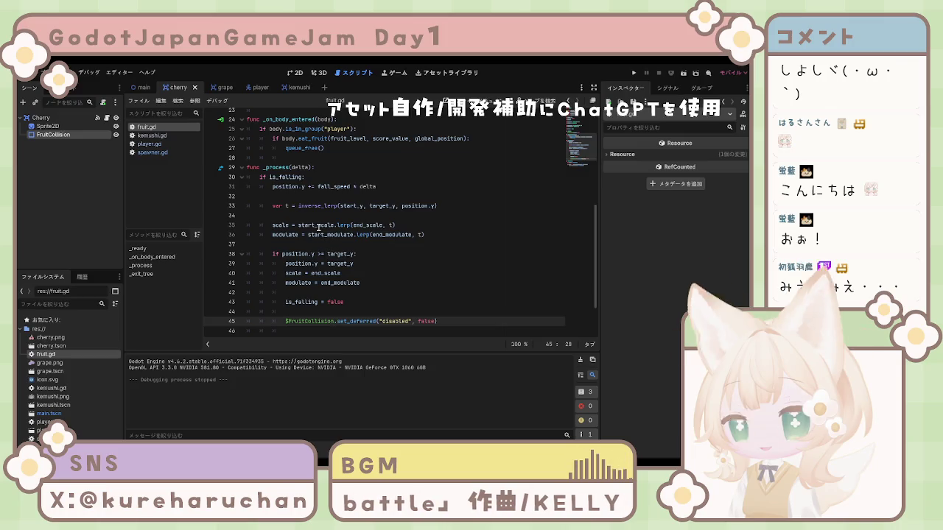
# Step: In fruit.gd, change start_scale from 1.3 to Vector2(1.8, 1.8)
pyautogui.scroll(-2, 366, 262)
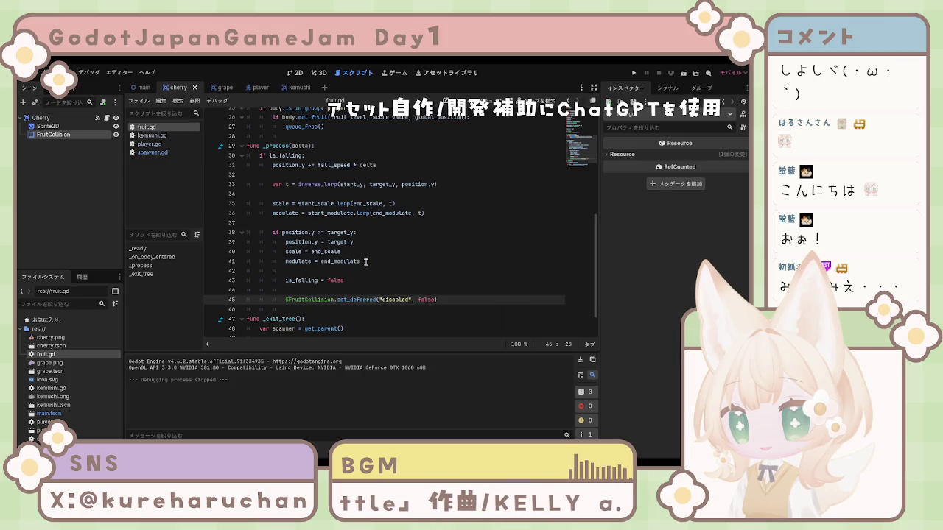
pyautogui.scroll(5, 323, 223)
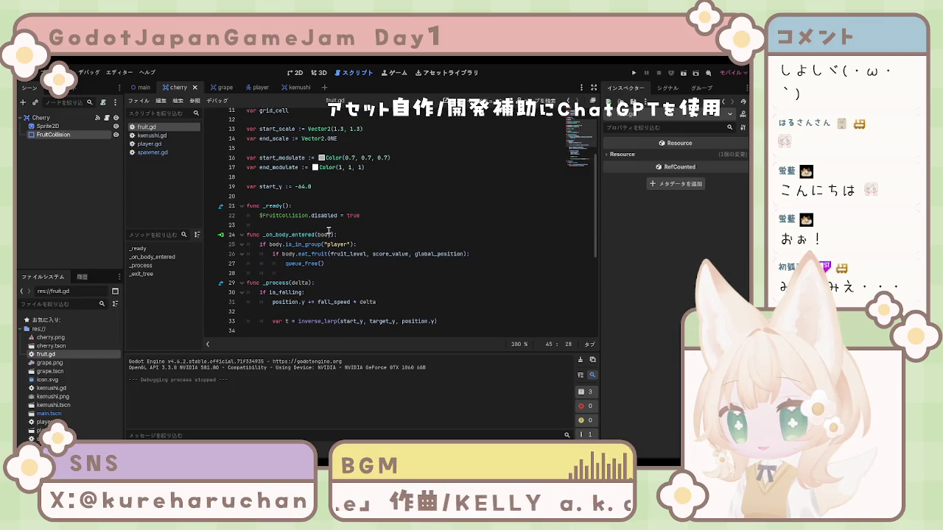
pyautogui.scroll(2, 332, 230)
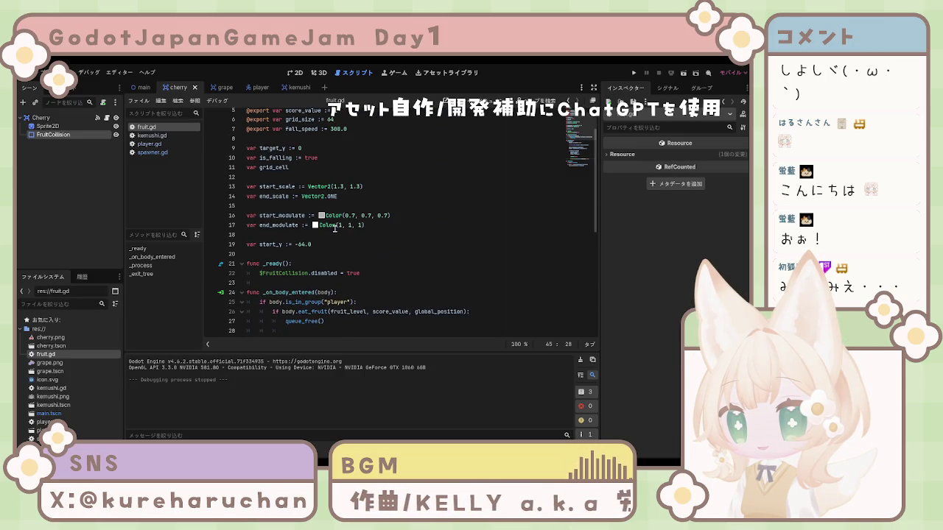
pyautogui.click(355, 195)
pyautogui.click(342, 188)
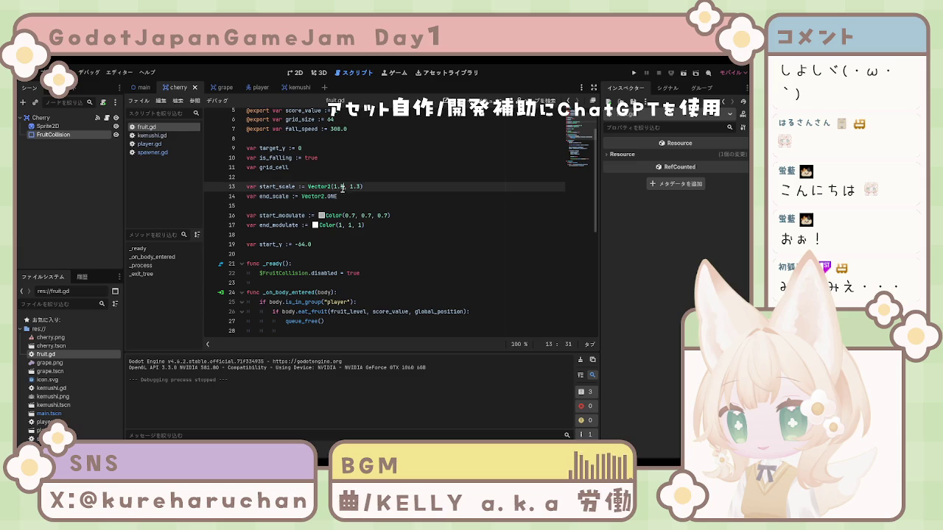
pyautogui.press('BackSpace')
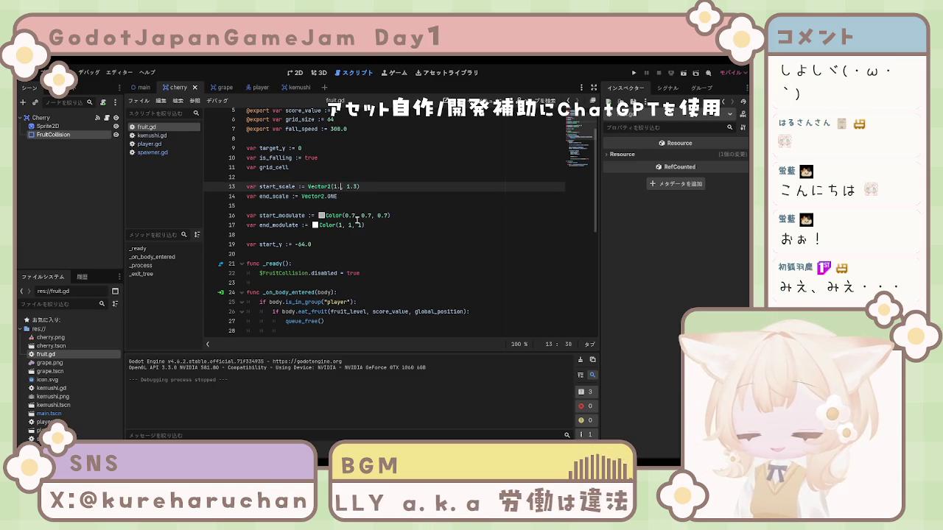
pyautogui.write('8')
pyautogui.click(359, 187)
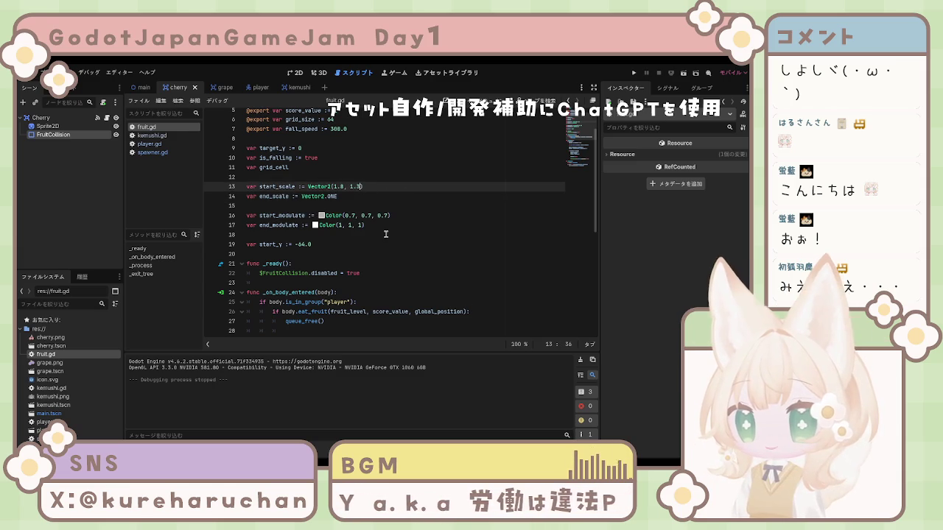
# Step: Check the start_modulate lines, then select the cherry's FruitCollision node in the Scene dock
pyautogui.click(368, 226)
pyautogui.press('Up')
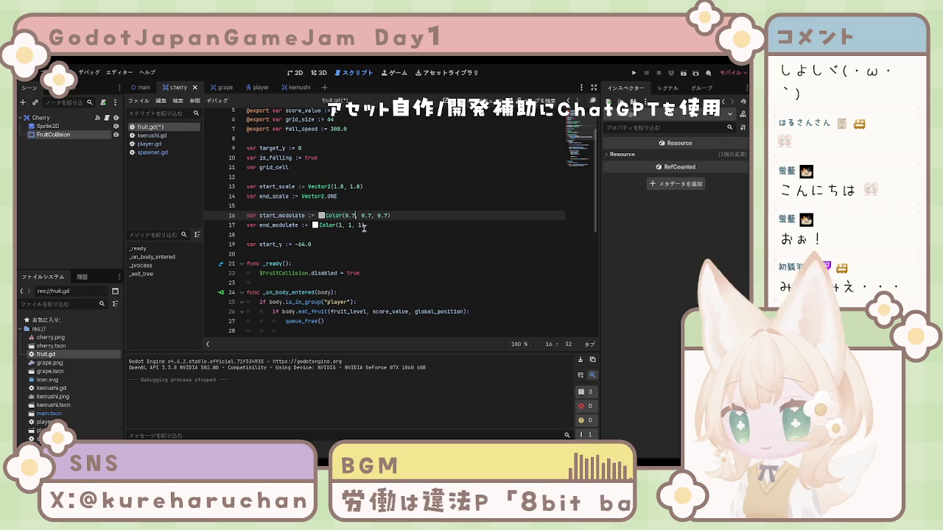
pyautogui.click(390, 235)
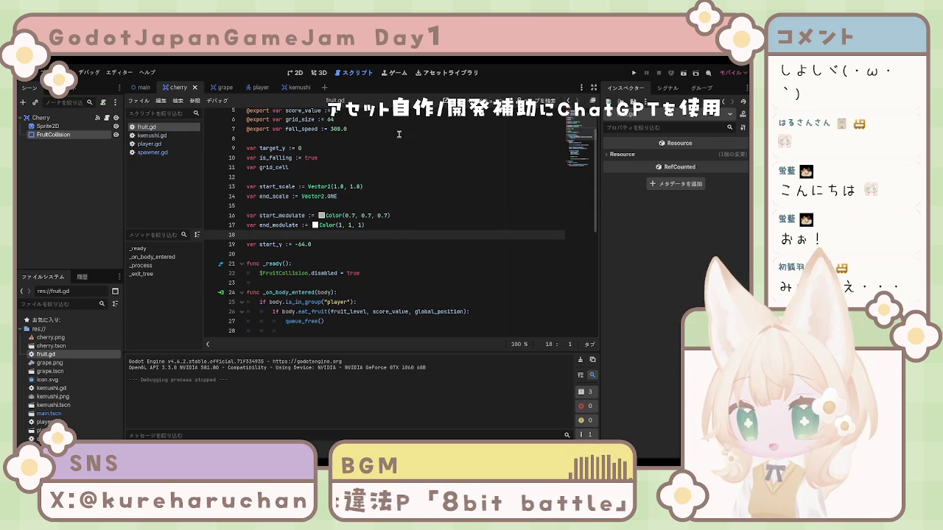
pyautogui.click(53, 135)
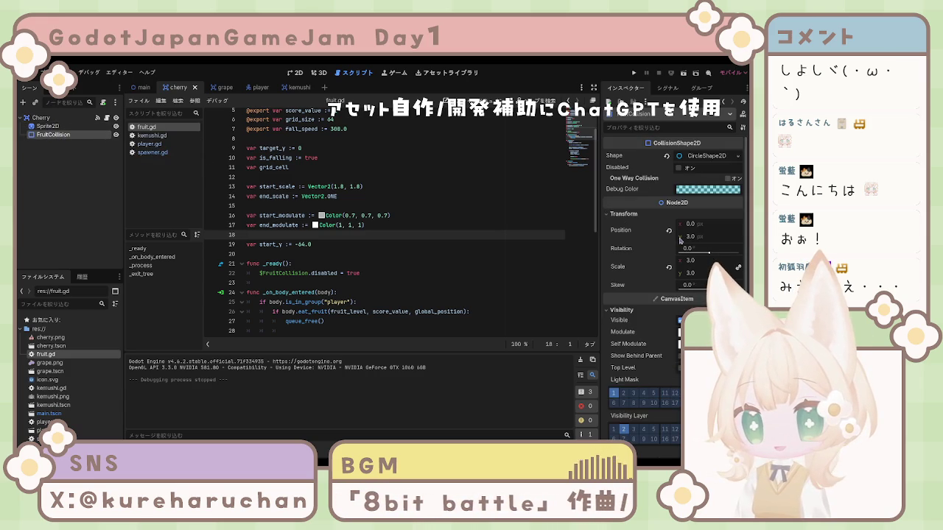
# Step: Toggle Visible on the cherry's FruitCollision and save the cherry scene
pyautogui.scroll(-3, 663, 250)
pyautogui.click(679, 220)
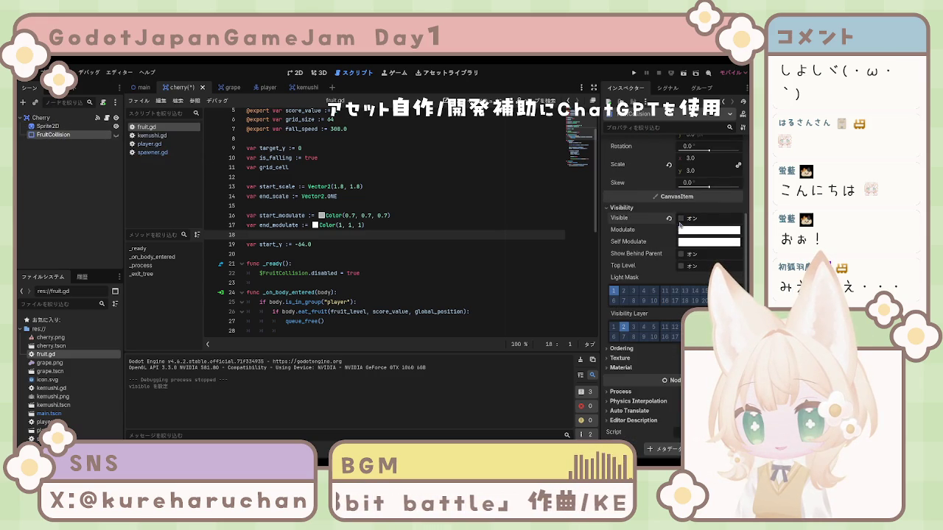
pyautogui.scroll(3, 658, 233)
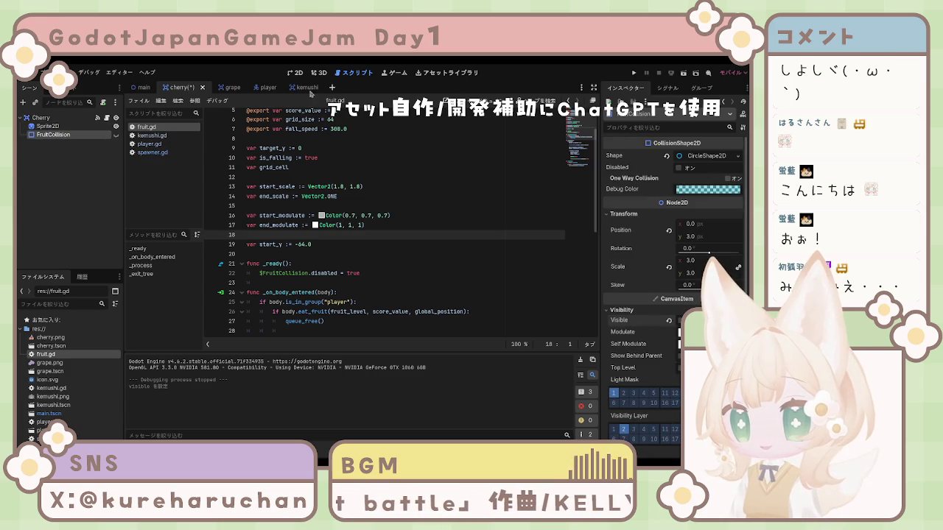
pyautogui.hotkey('ctrl', 's')
# Step: Toggle Visible on the grape scene's FruitCollision and run the game with F5
pyautogui.click(224, 87)
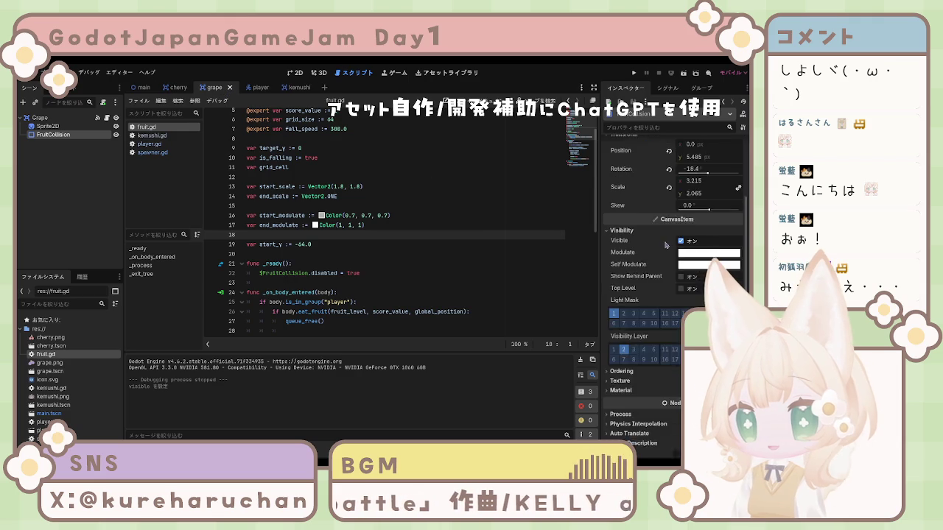
pyautogui.click(680, 219)
pyautogui.scroll(3, 682, 221)
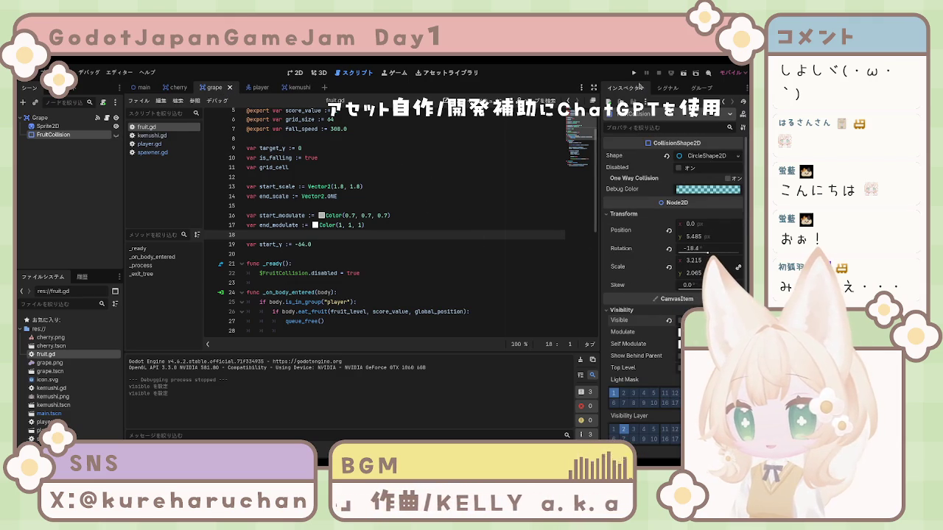
pyautogui.press('F5')
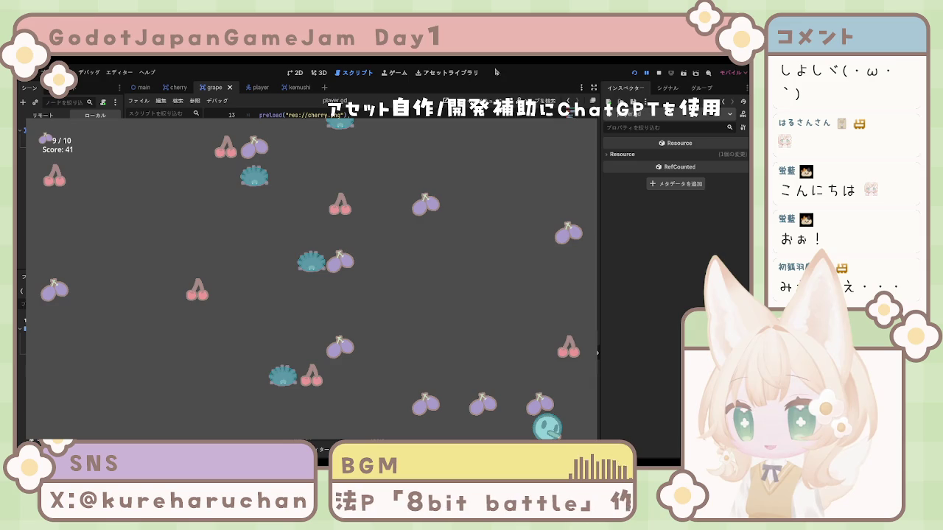
# Step: Stop the running game with F8 and relaunch it with F5
pyautogui.press('F8')
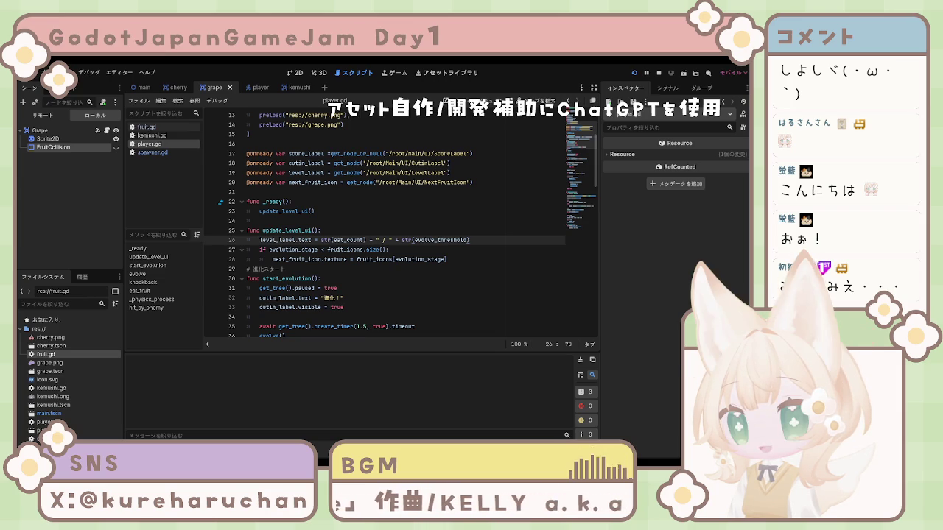
pyautogui.press('F5')
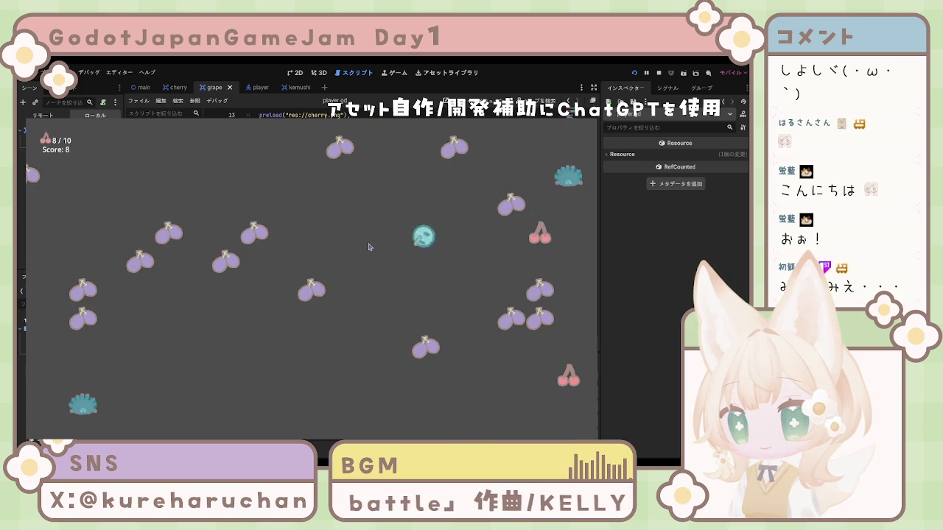
# Step: Steer the player onto the cherry and across the top of the field to trigger the first evolution
pyautogui.press('Right')
pyautogui.press('Down')
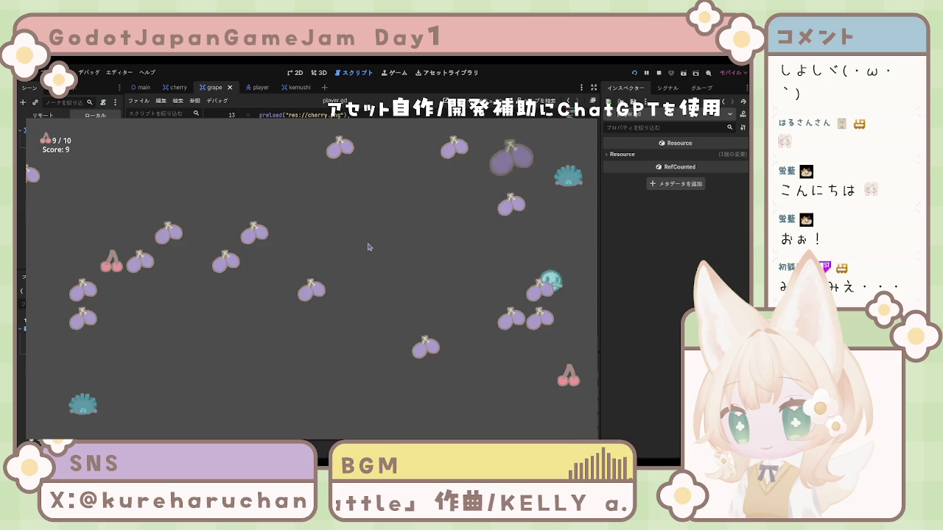
pyautogui.press('Left')
pyautogui.press('Down')
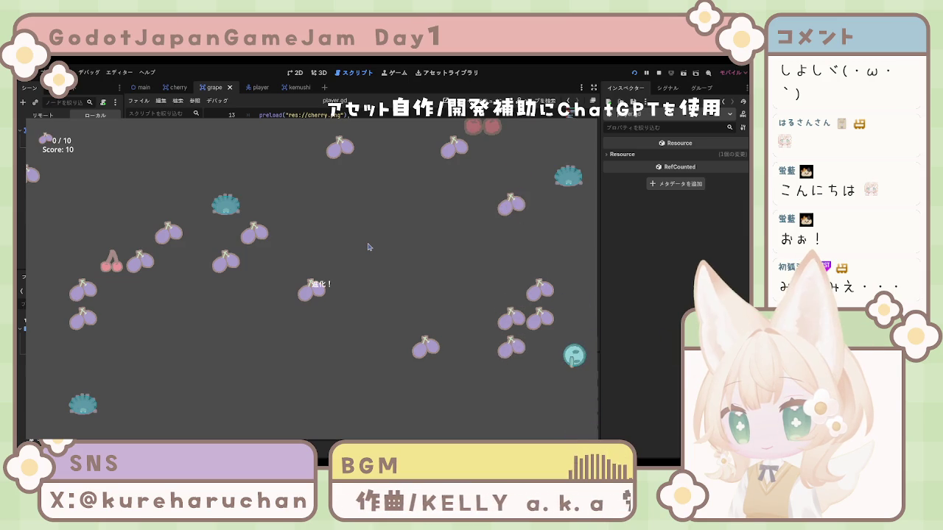
pyautogui.press('Up')
pyautogui.press('Left')
pyautogui.press('Right')
pyautogui.press('Down')
# Step: Steer the player through the grapes for a second evolution, then stop the game
pyautogui.press('Left')
pyautogui.press('Up')
pyautogui.press('Right')
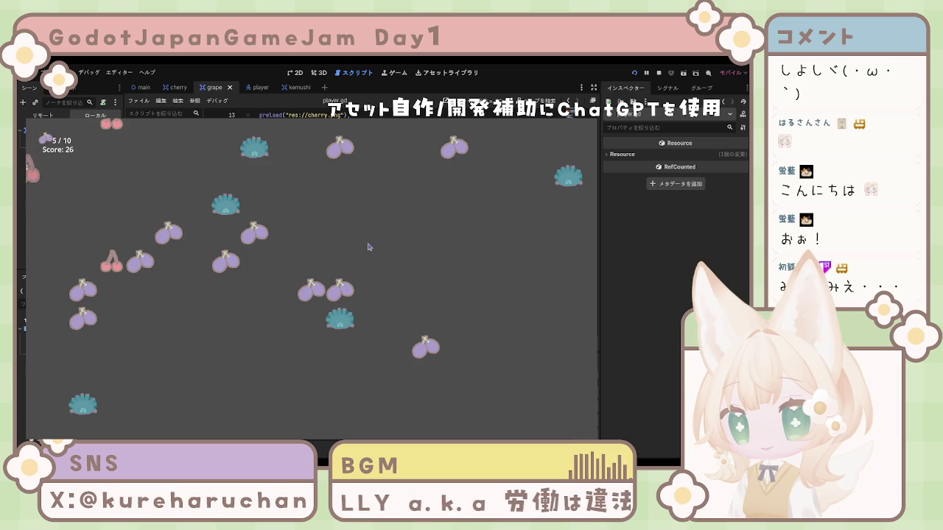
pyautogui.press('Left')
pyautogui.press('Down')
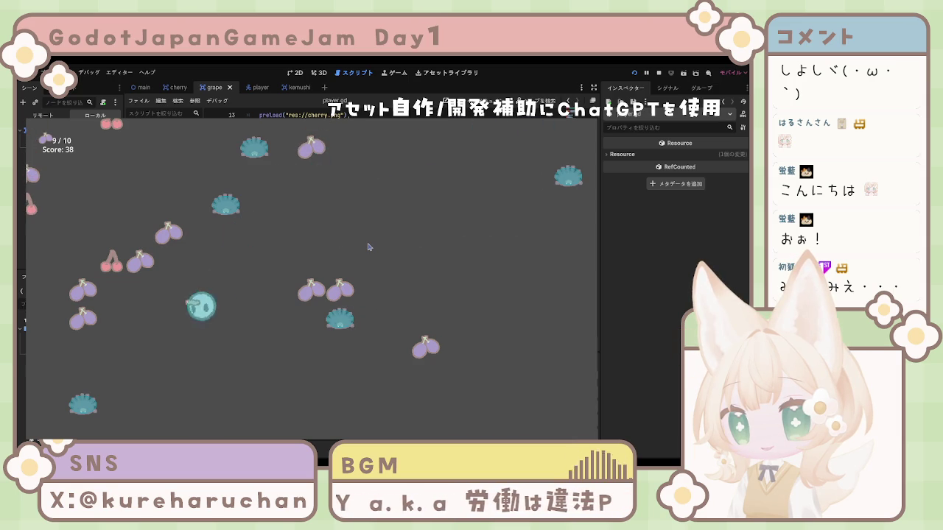
pyautogui.press('Left')
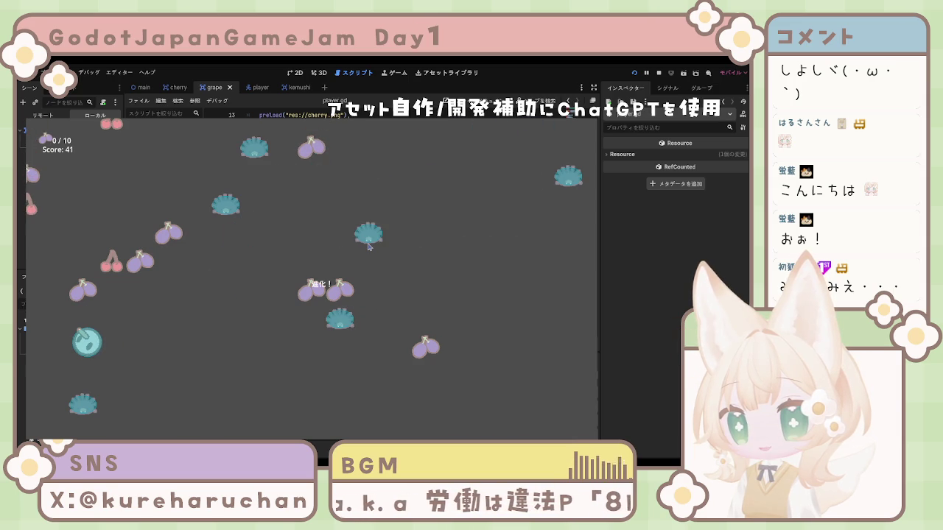
pyautogui.press('Right')
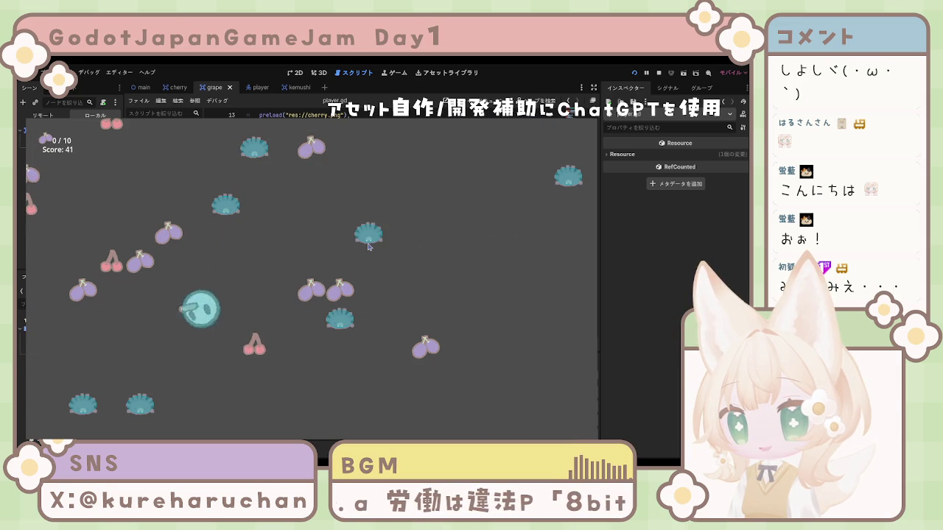
pyautogui.press('Down')
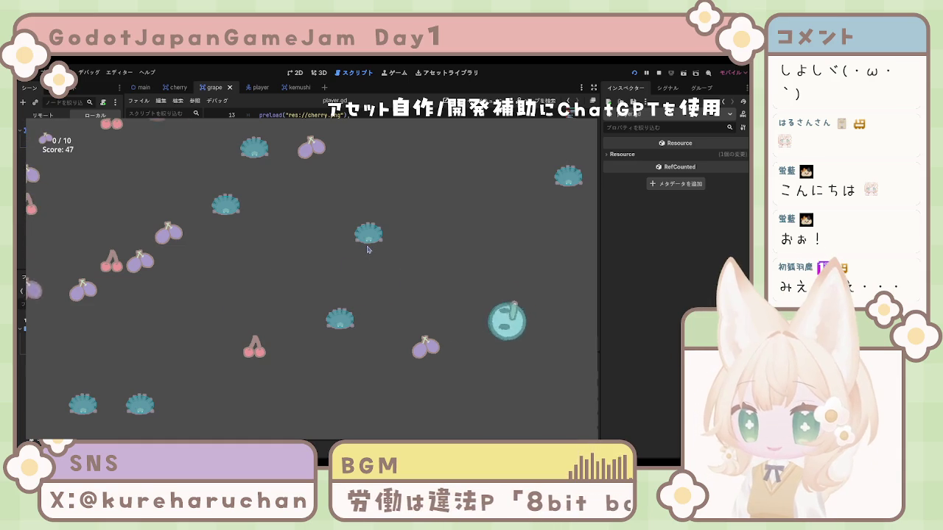
pyautogui.press('Left')
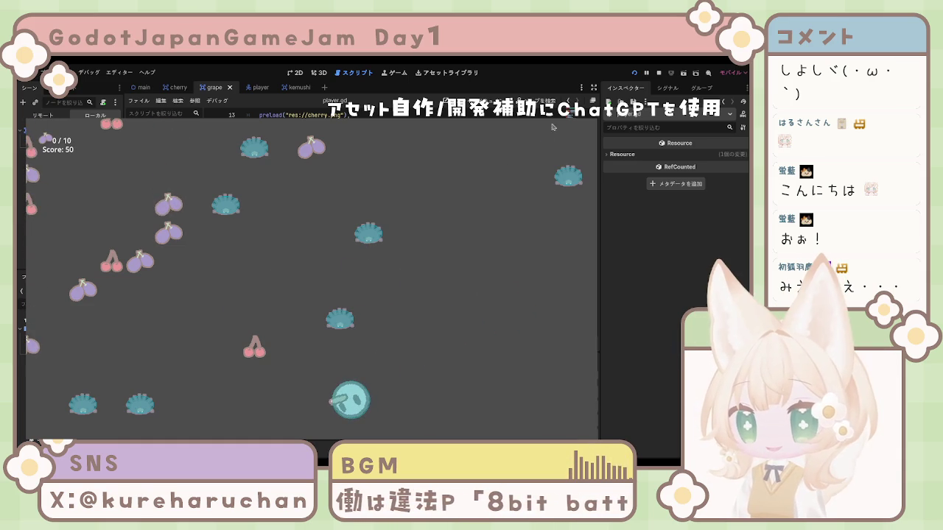
pyautogui.press('F8')
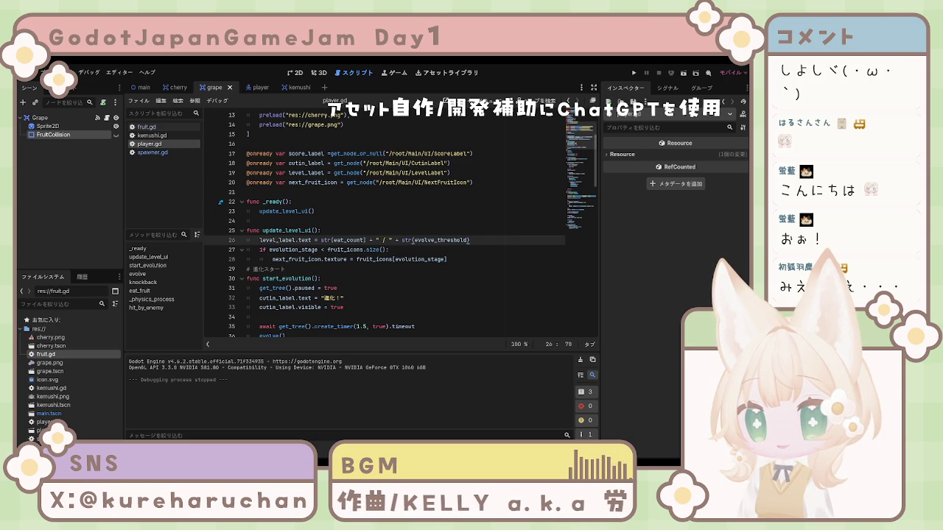
# Step: Look over the start_evolution code in player.gd, then open the kemushi scene
pyautogui.click(393, 288)
pyautogui.scroll(-10, 393, 293)
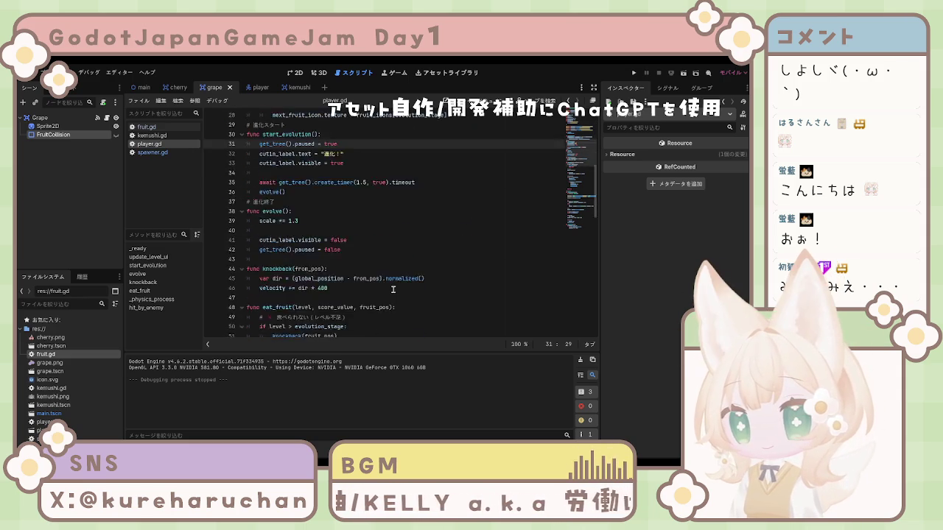
pyautogui.scroll(15, 393, 293)
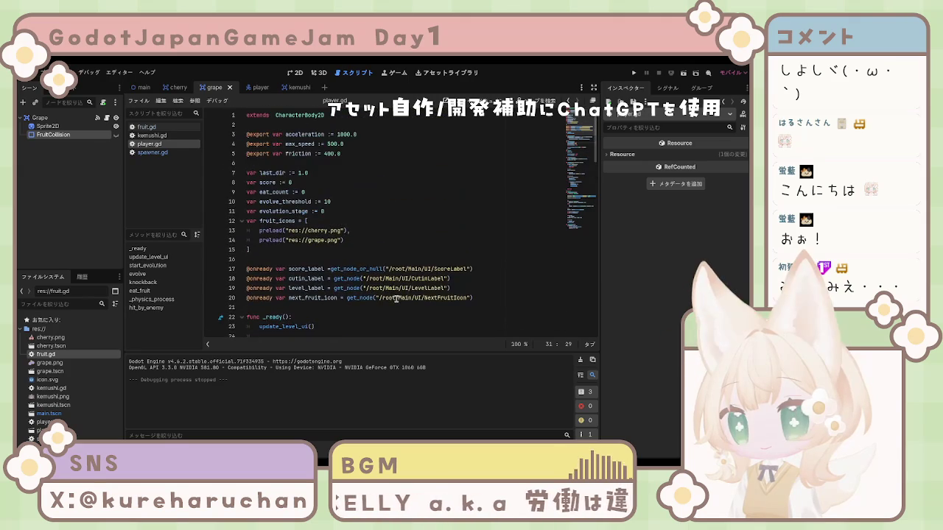
pyautogui.scroll(-20, 408, 294)
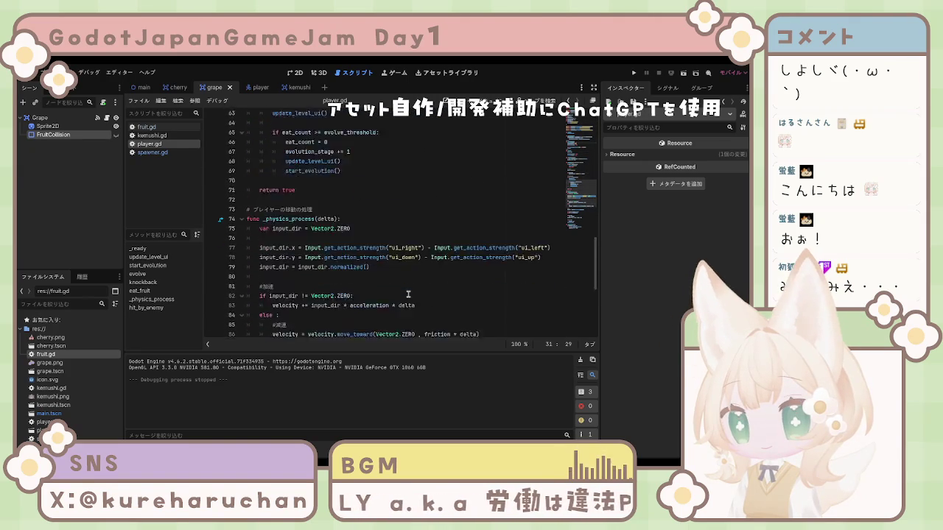
pyautogui.click(290, 88)
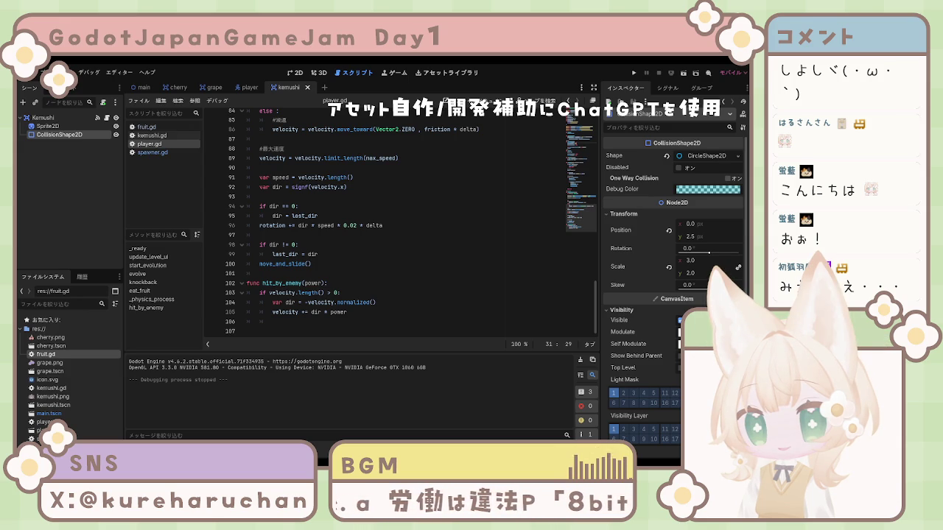
pyautogui.scroll(20, 405, 221)
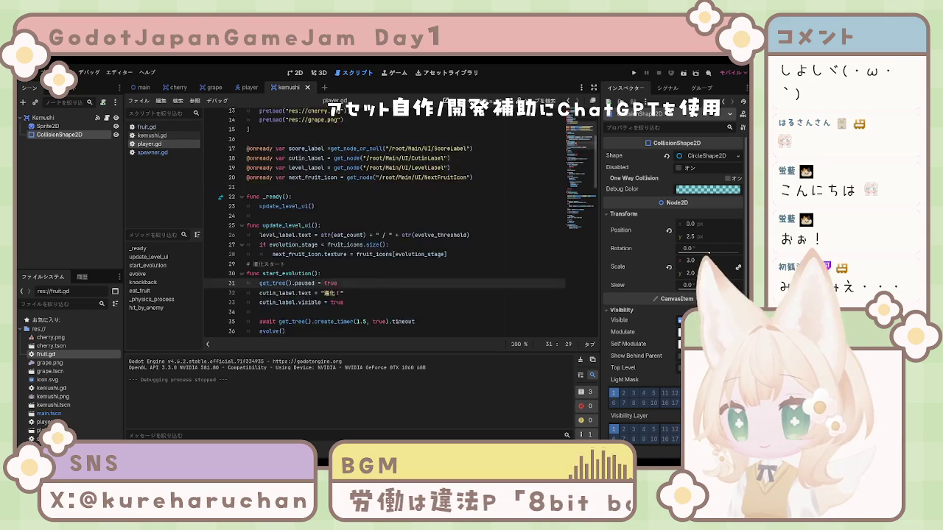
pyautogui.scroll(4, 405, 221)
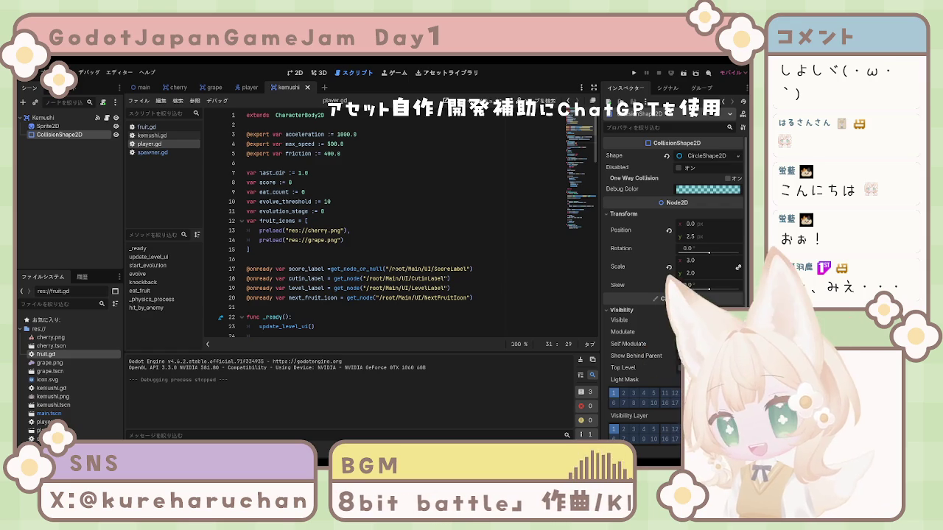
pyautogui.scroll(-4, 405, 221)
pyautogui.scroll(4, 406, 221)
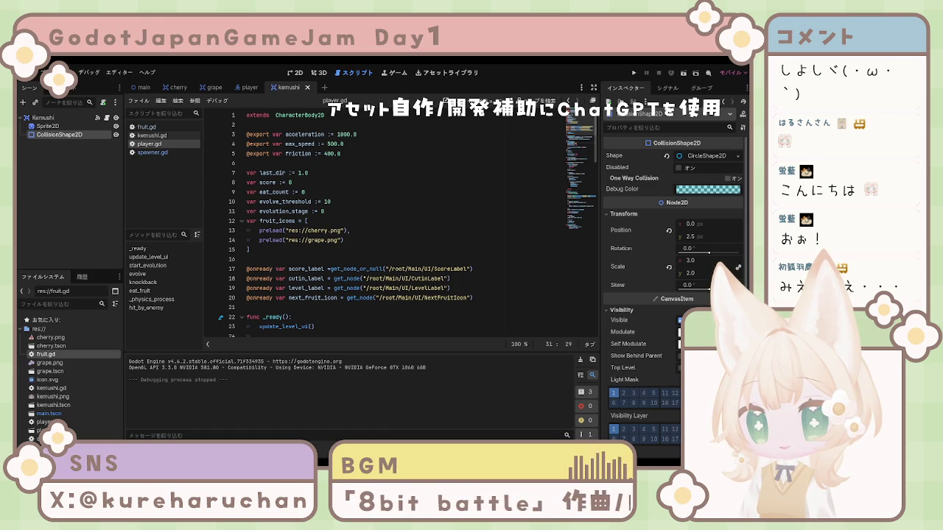
pyautogui.click(481, 304)
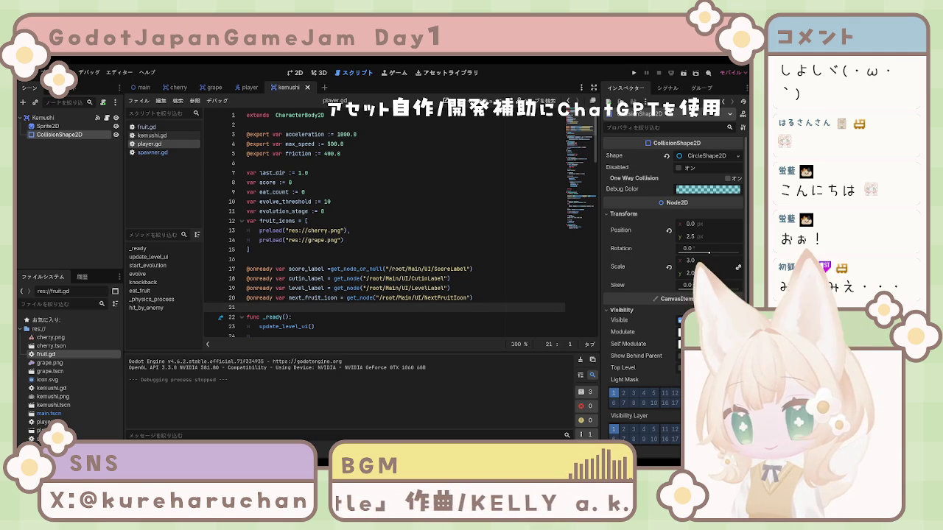
pyautogui.scroll(-4, 378, 278)
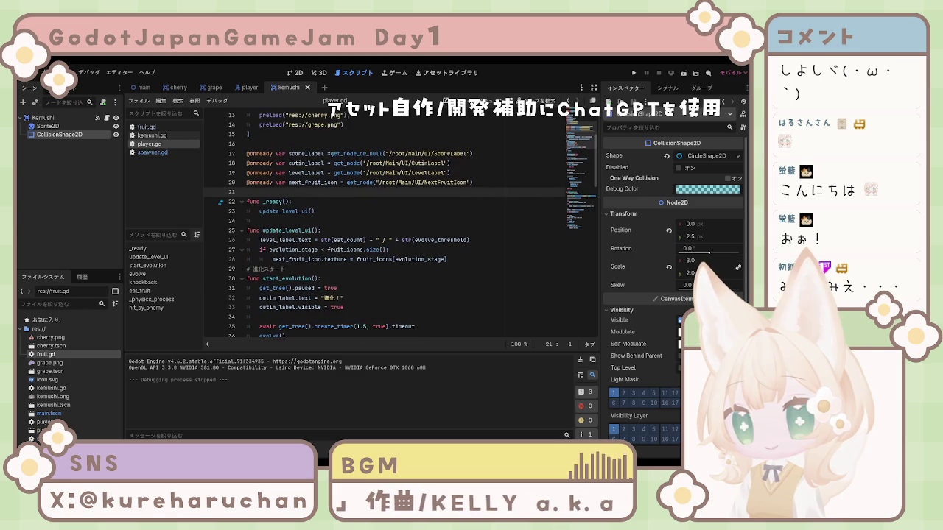
# Step: Jump to start_evolution and the update_level_ui call, then scroll to hit_by_enemy at the end of player.gd
pyautogui.click(378, 278)
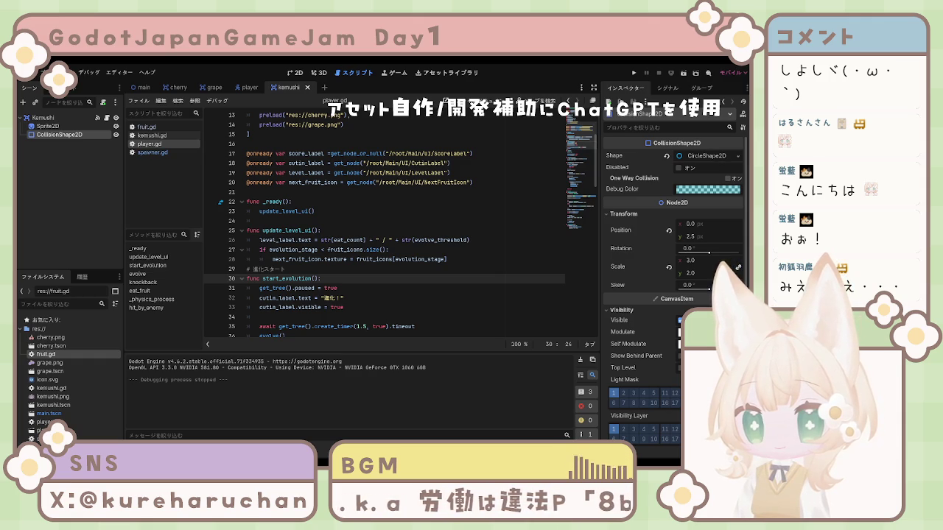
pyautogui.click(414, 210)
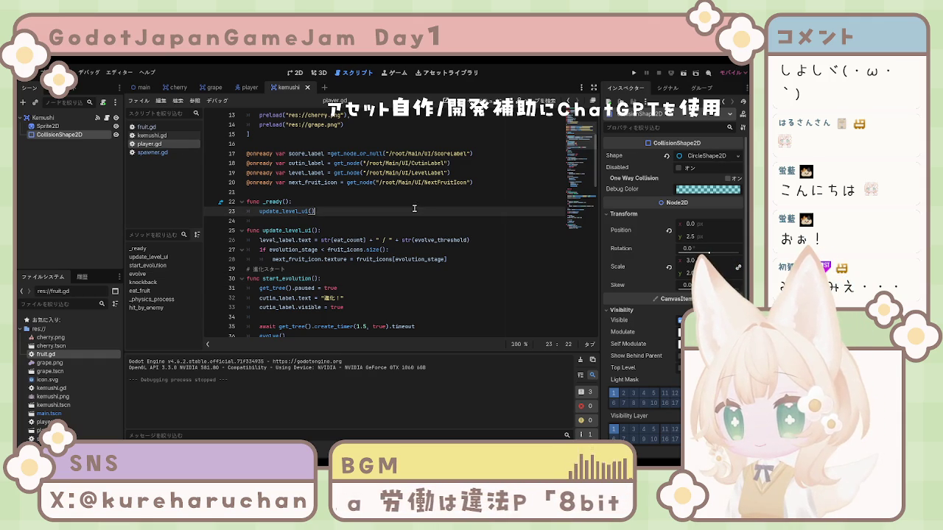
pyautogui.scroll(4, 287, 266)
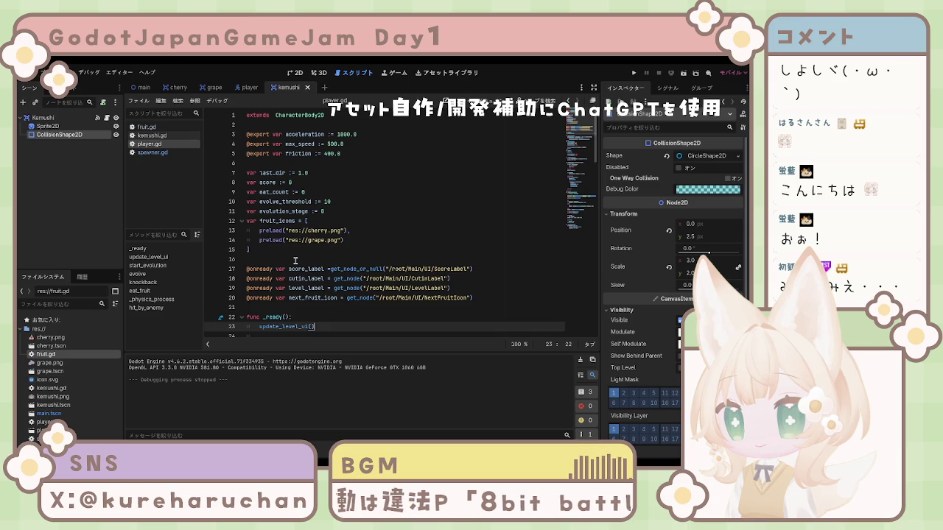
pyautogui.scroll(-18, 295, 261)
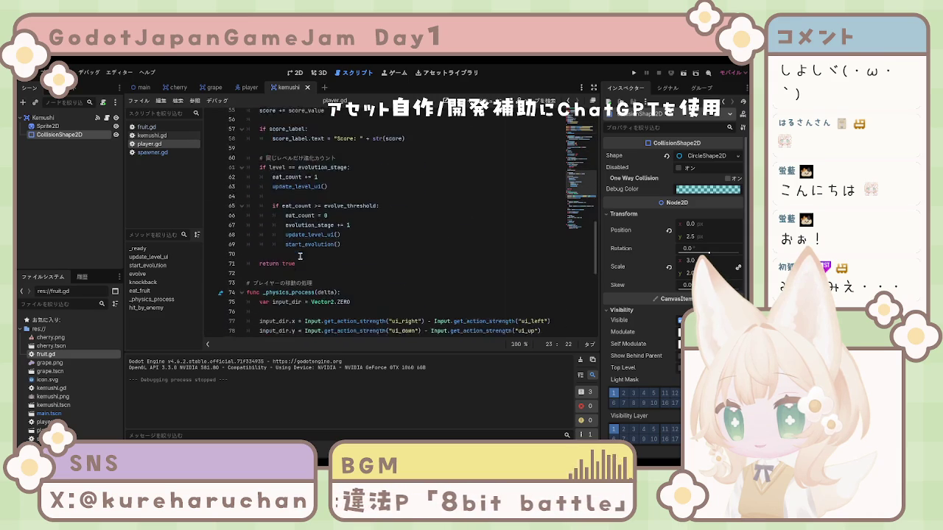
pyautogui.scroll(-10, 299, 255)
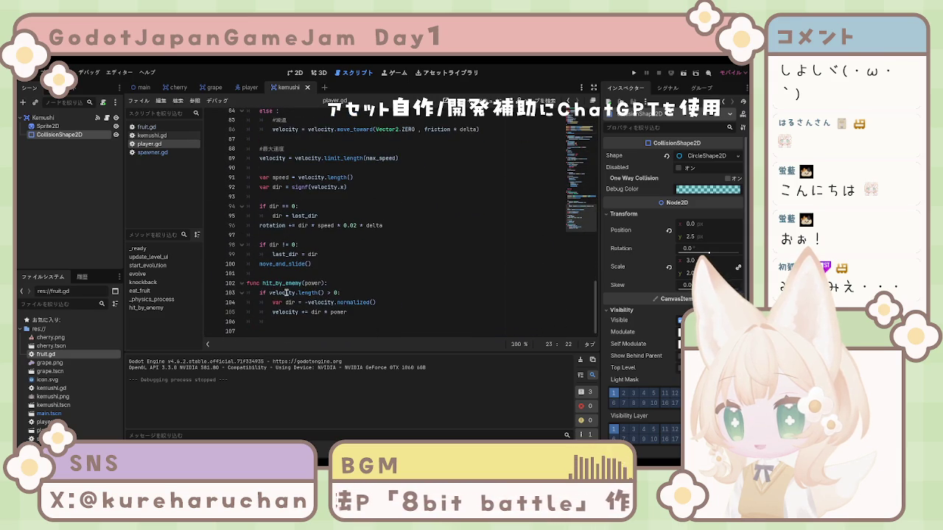
# Step: Replace hit_by_enemy's body with var dir and dir = -velocity.normalized() when velocity.length() > 50
pyautogui.moveTo(348, 312)
pyautogui.mouseDown()
pyautogui.moveTo(303, 311)
pyautogui.moveTo(248, 292)
pyautogui.mouseUp()
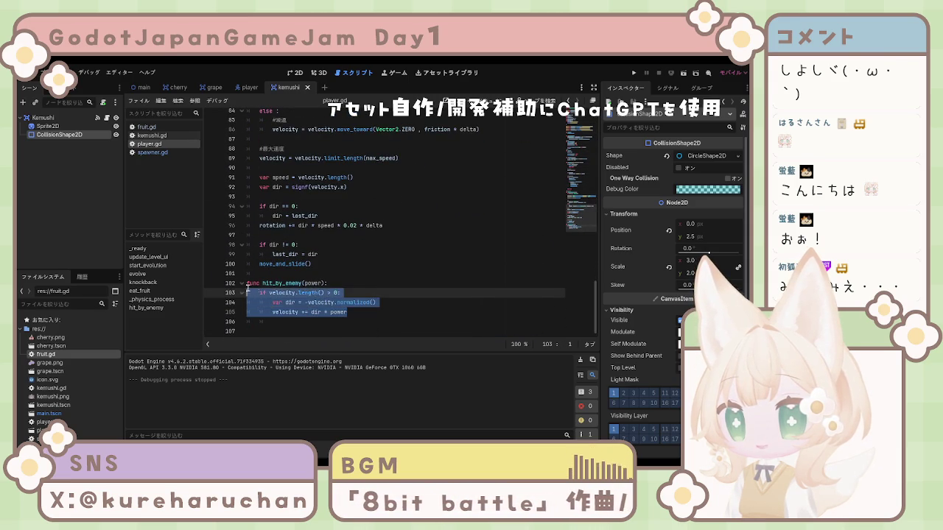
pyautogui.click(365, 294)
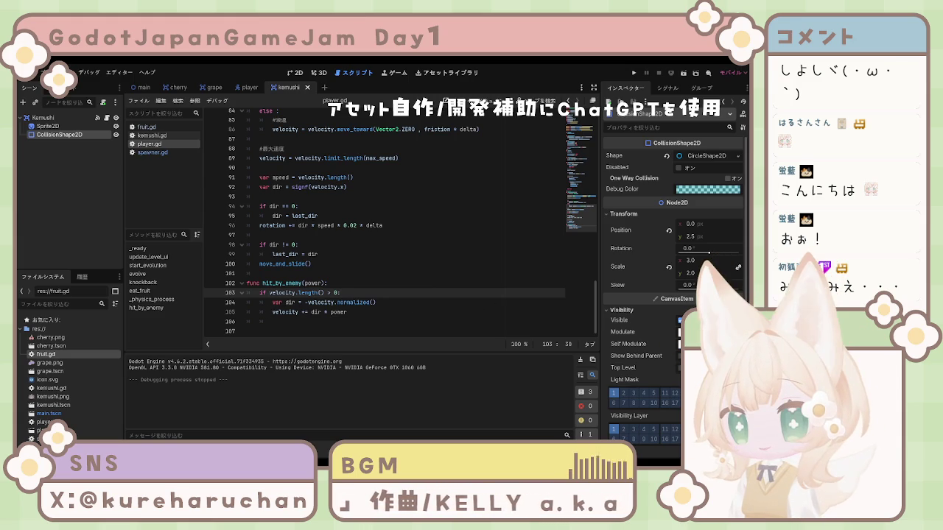
pyautogui.moveTo(424, 288); pyautogui.dragTo(433, 310)
pyautogui.hotkey('ctrl', 'v')
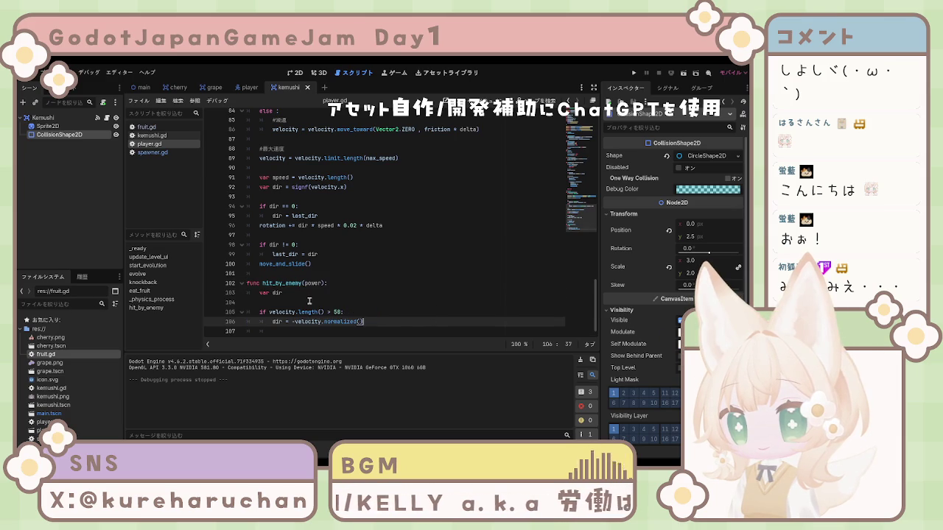
pyautogui.click(309, 302)
pyautogui.scroll(-1, 419, 303)
pyautogui.click(404, 309)
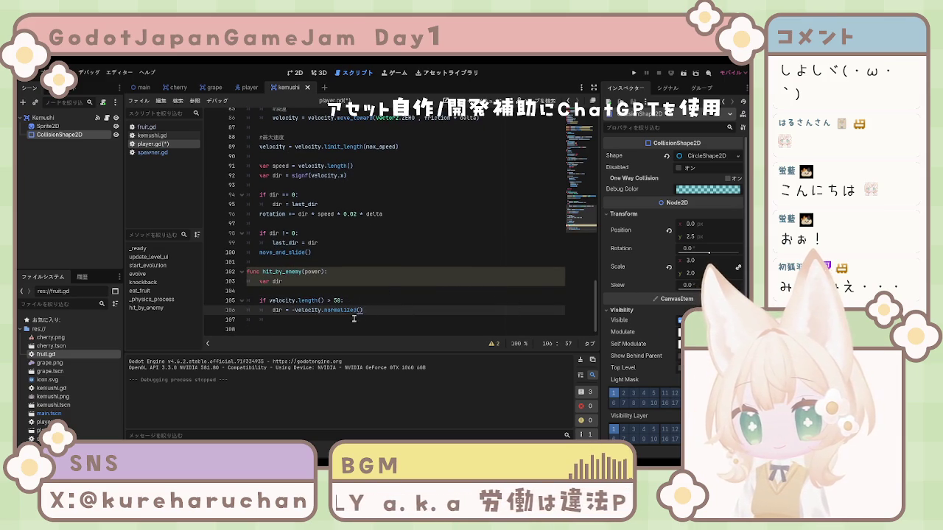
pyautogui.press('Return')
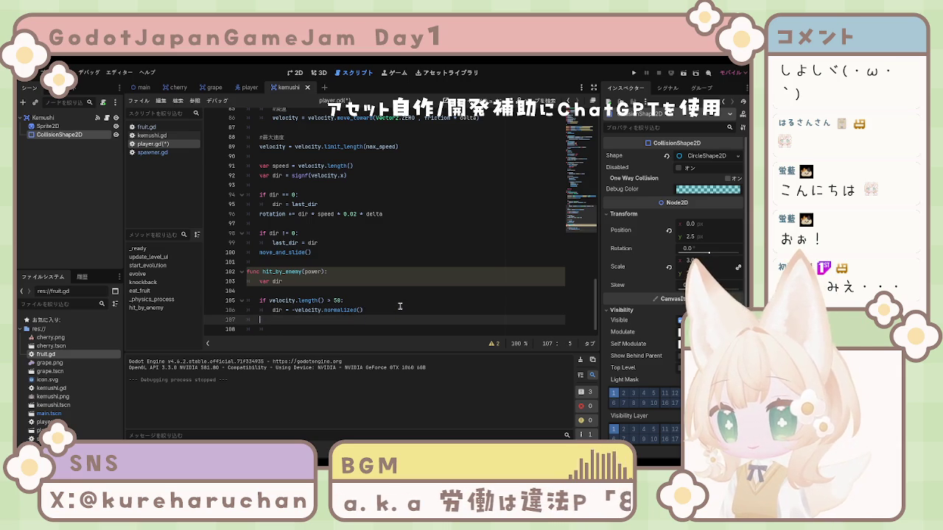
# Step: Add an else branch setting dir = (global_position - get_global_mouse_position()).normalized()
pyautogui.write('else:')
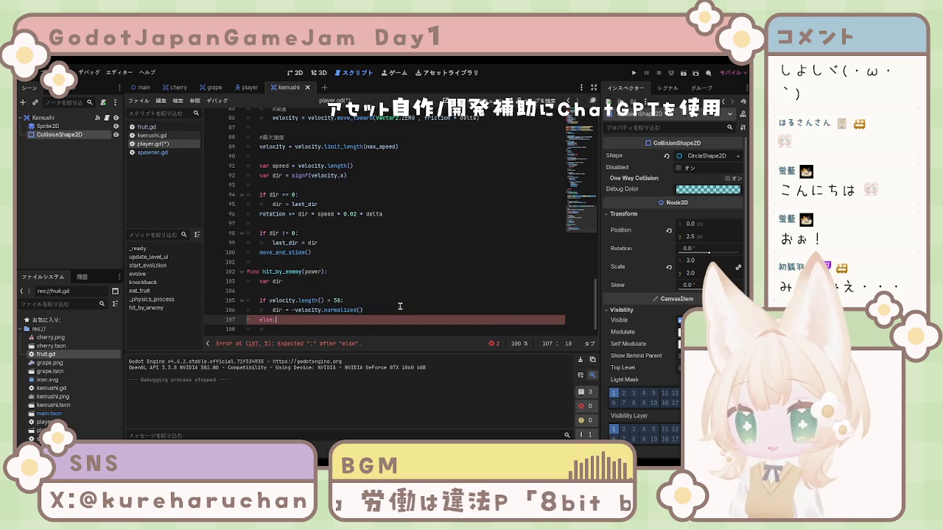
pyautogui.press('Return')
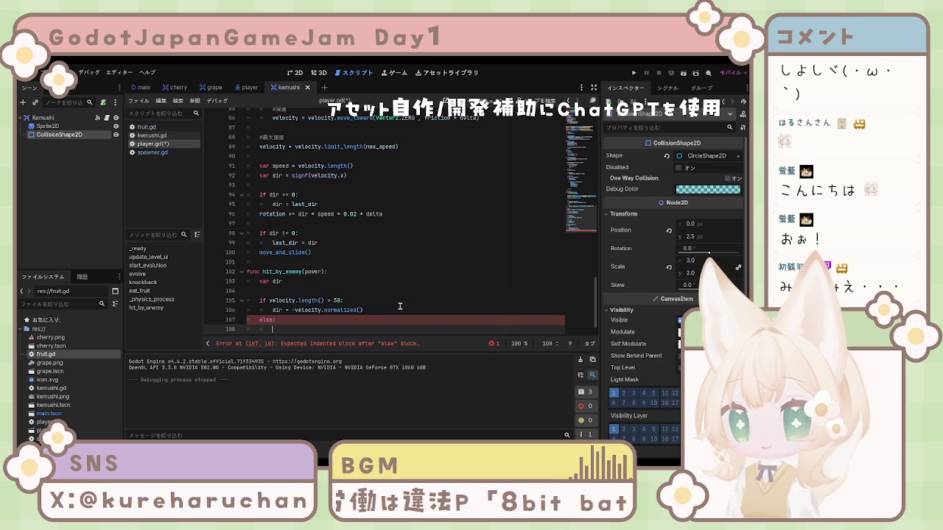
pyautogui.scroll(-1, 393, 306)
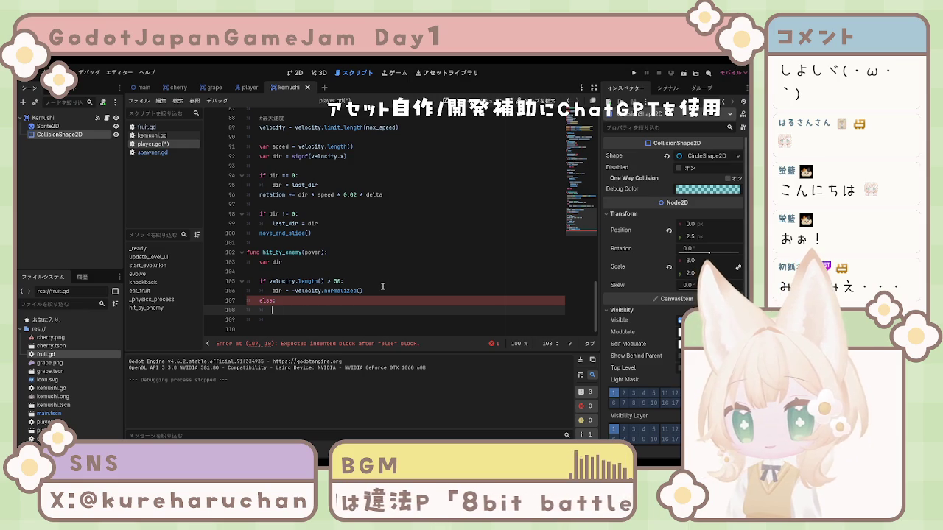
pyautogui.write('dir')
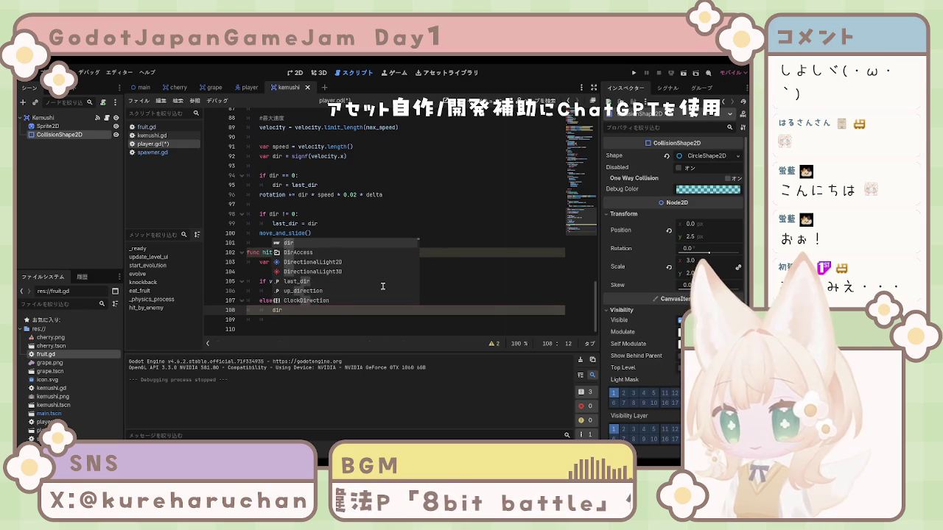
pyautogui.write(' =')
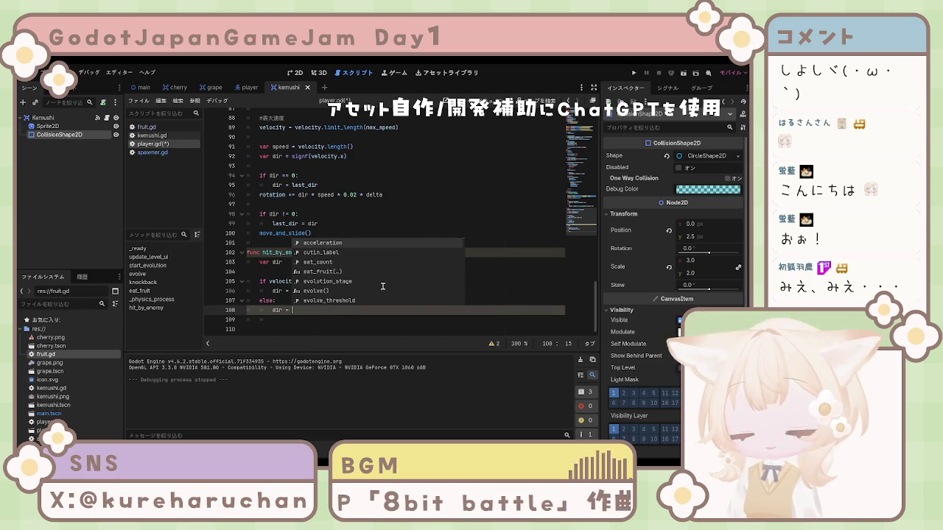
pyautogui.write(' (global')
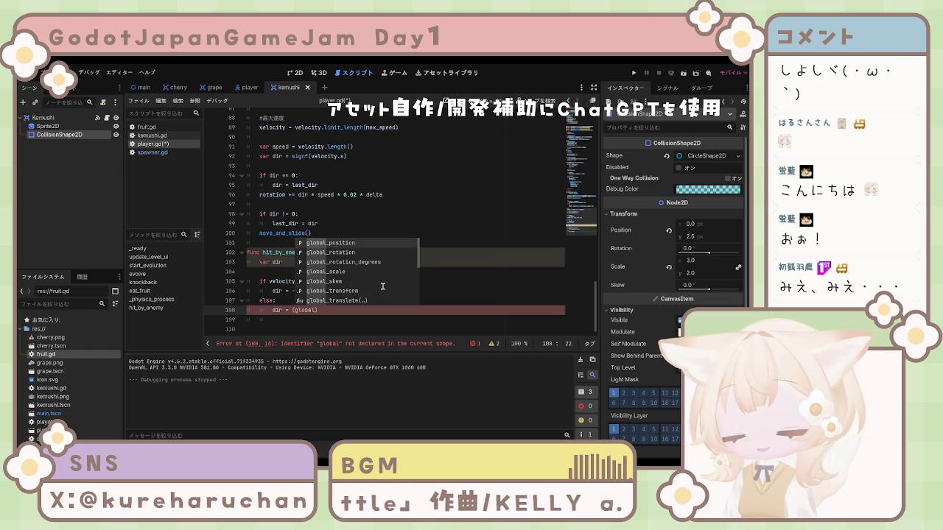
pyautogui.write('_po')
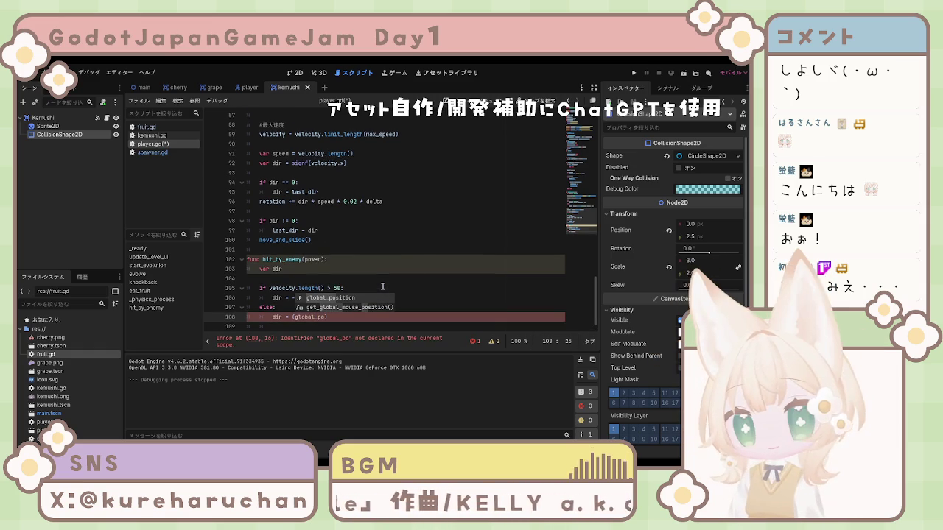
pyautogui.write('si')
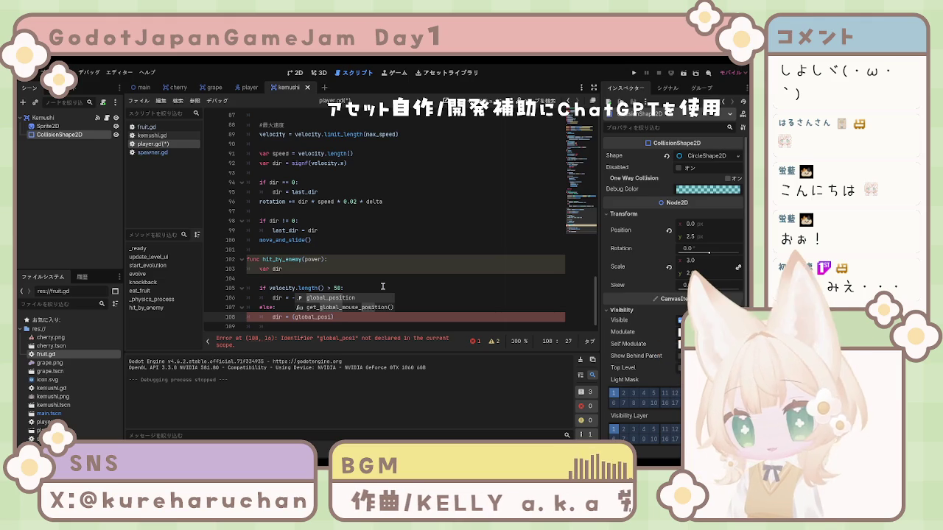
pyautogui.write('tion')
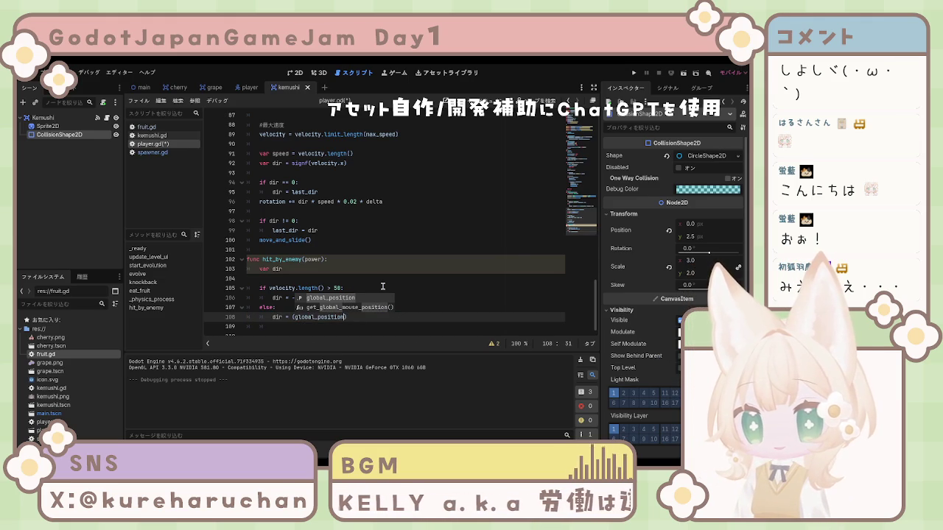
pyautogui.write(' - ')
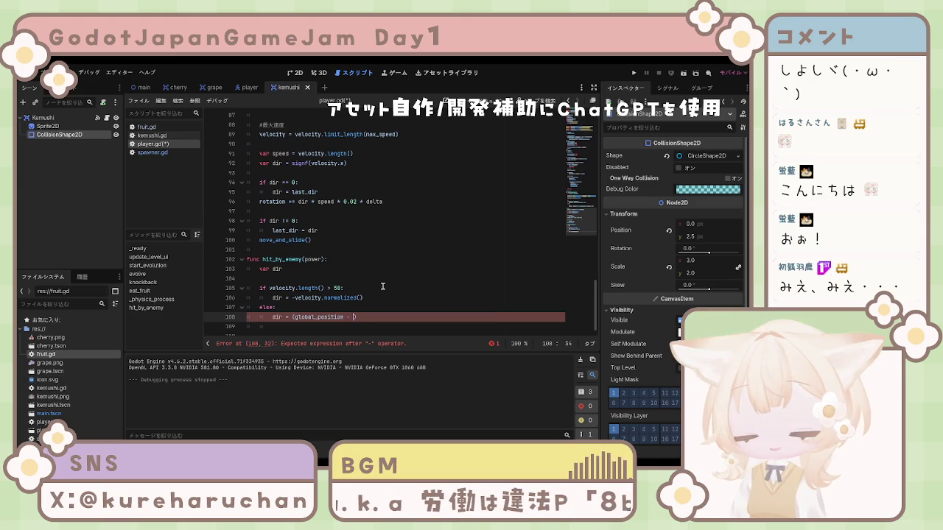
pyautogui.write('get')
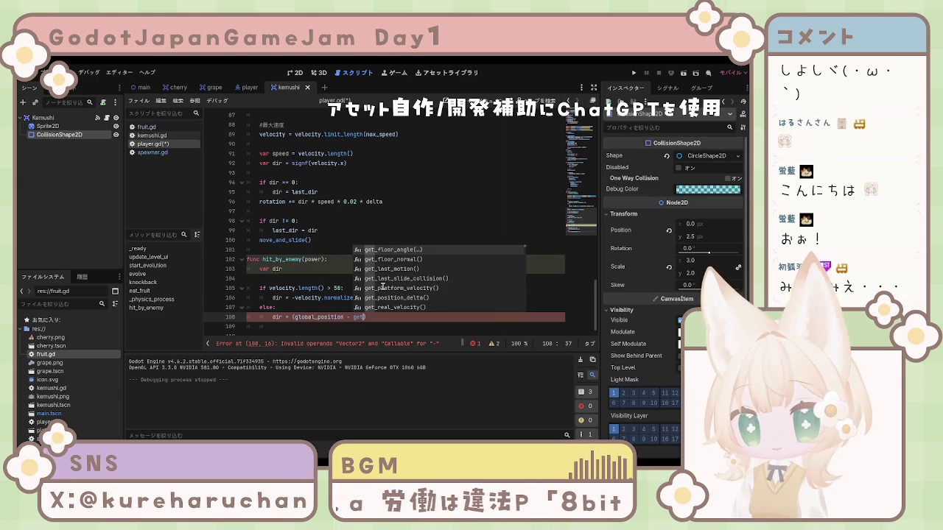
pyautogui.write('_gl')
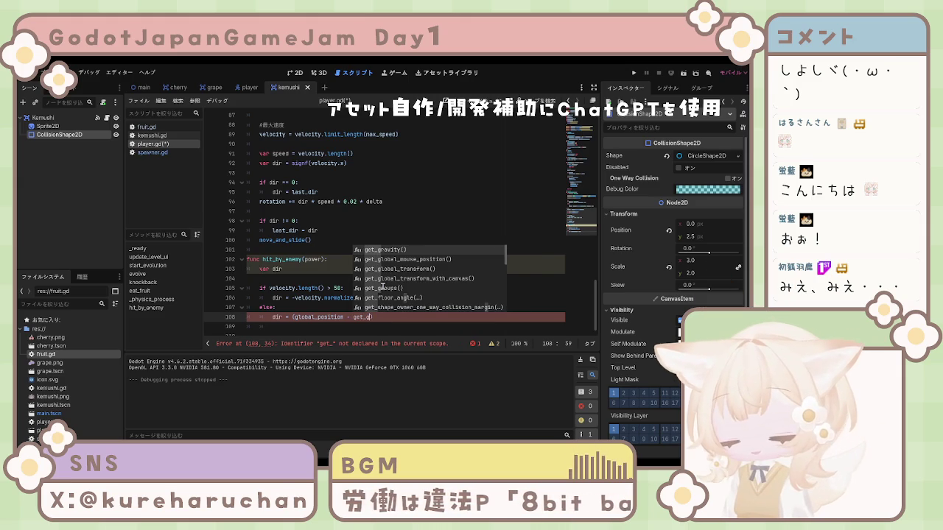
pyautogui.write('obal')
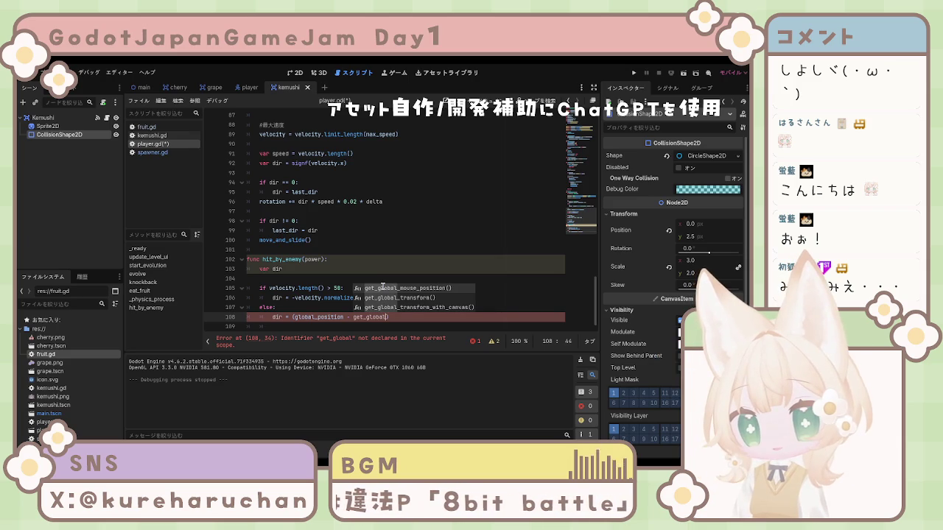
pyautogui.write('_')
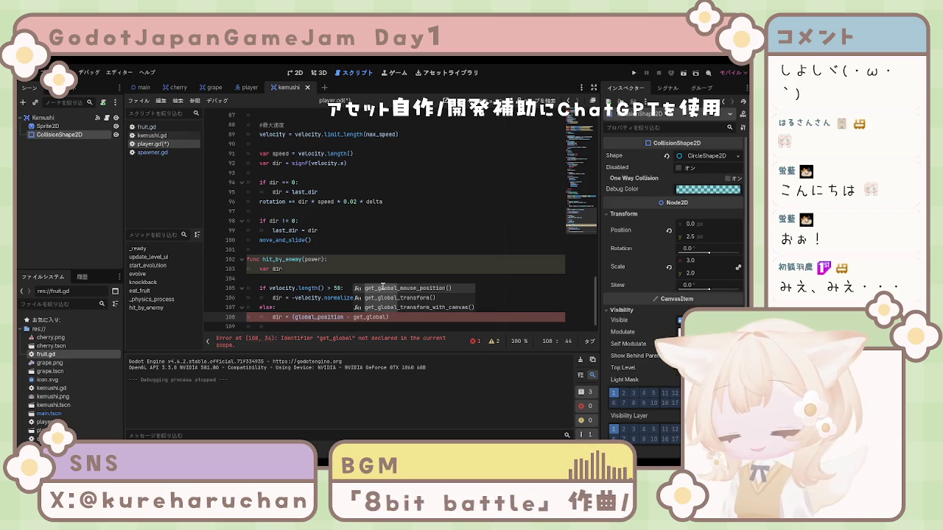
pyautogui.write('mouse')
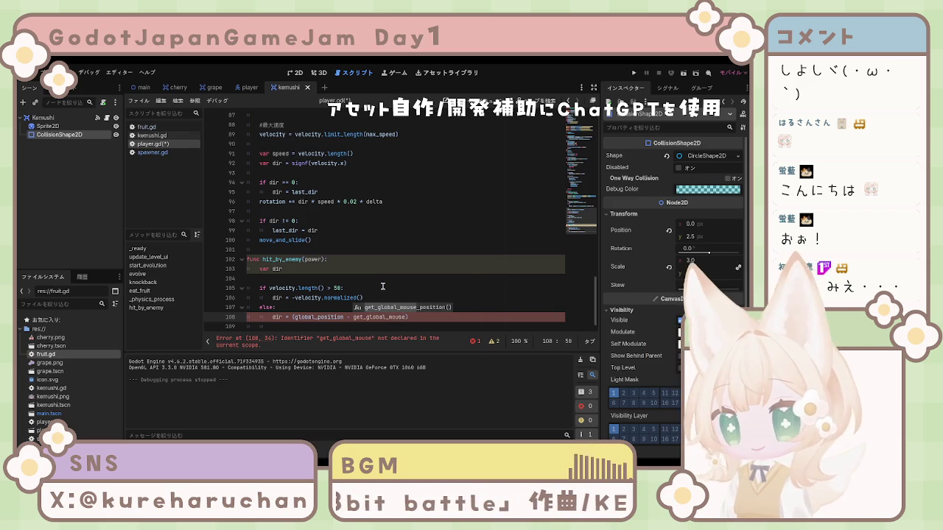
pyautogui.write('_')
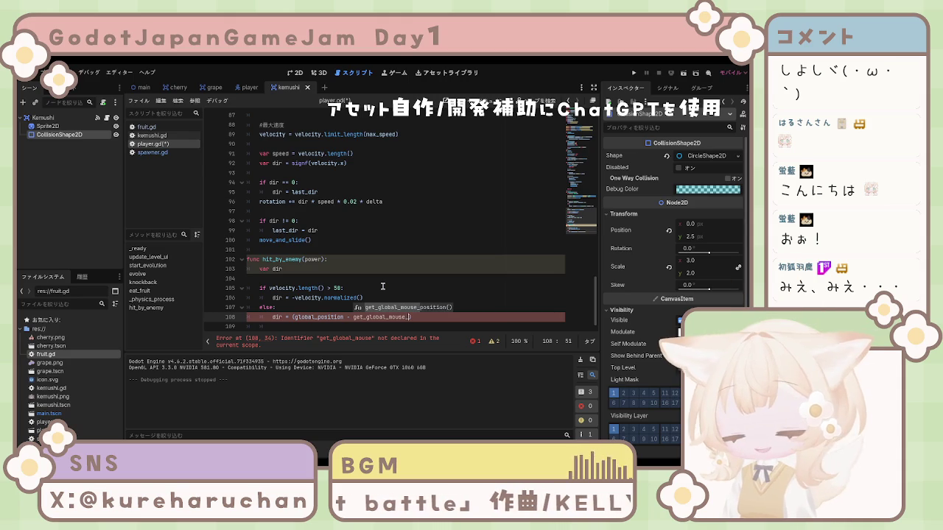
pyautogui.press('Return')
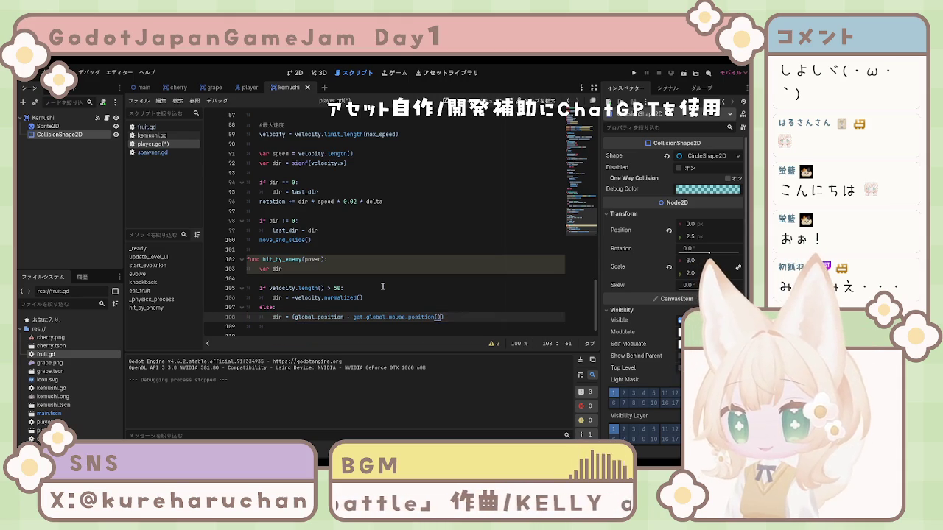
pyautogui.write(')')
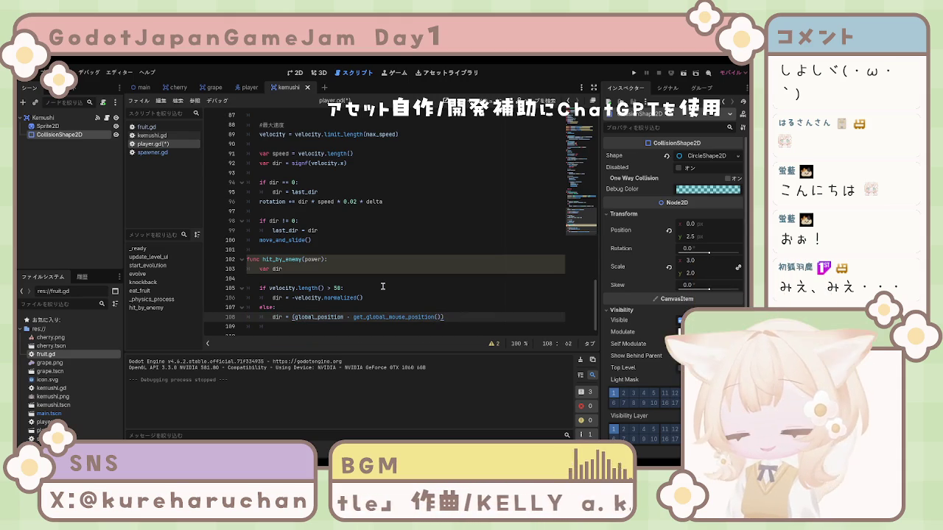
pyautogui.press('Down')
pyautogui.press('Down')
pyautogui.press('Down')
pyautogui.write('norm')
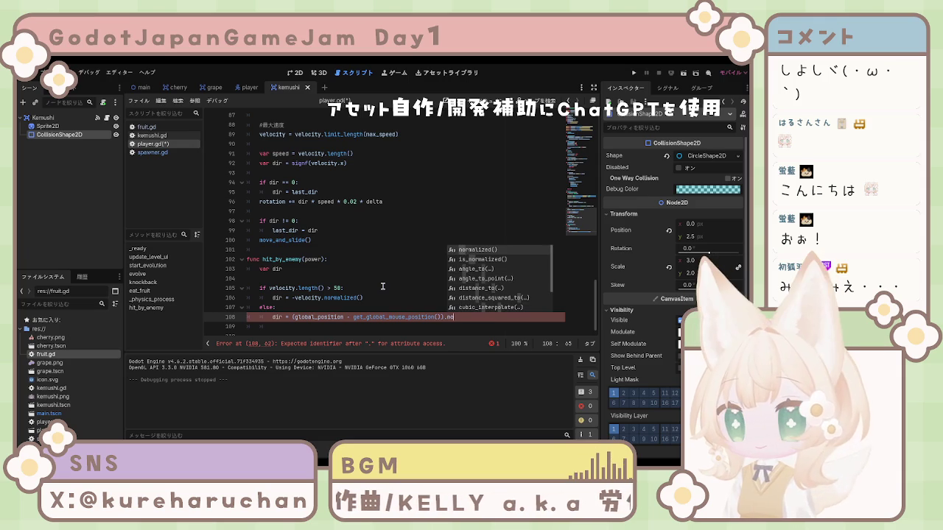
pyautogui.press('Return')
pyautogui.press('Return')
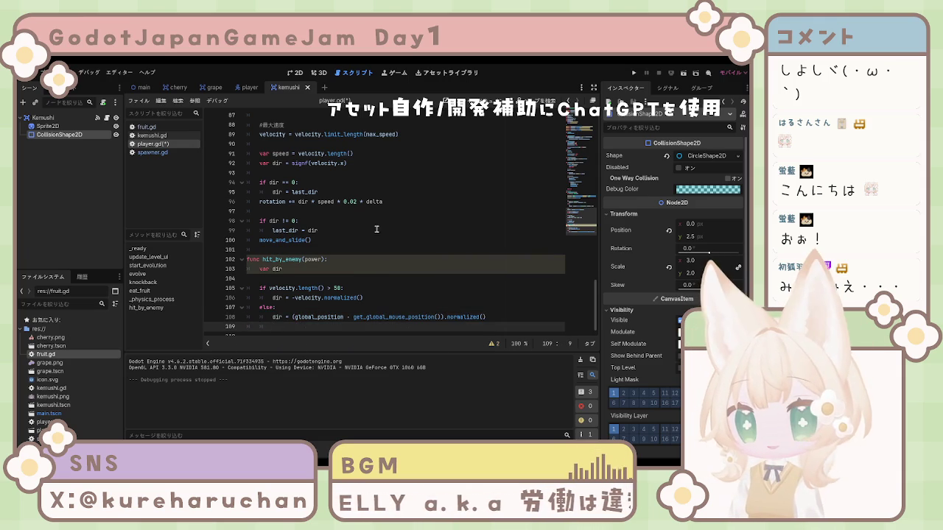
pyautogui.scroll(-1, 377, 230)
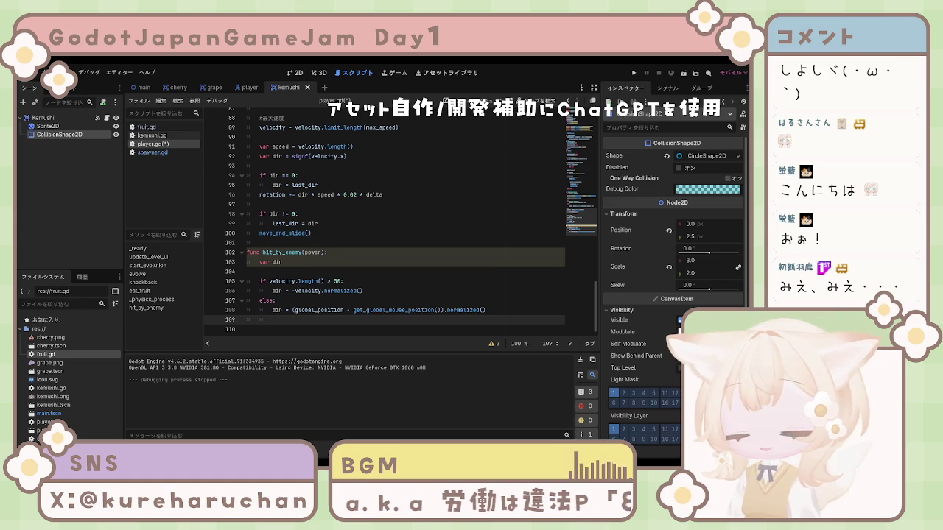
pyautogui.click(358, 328)
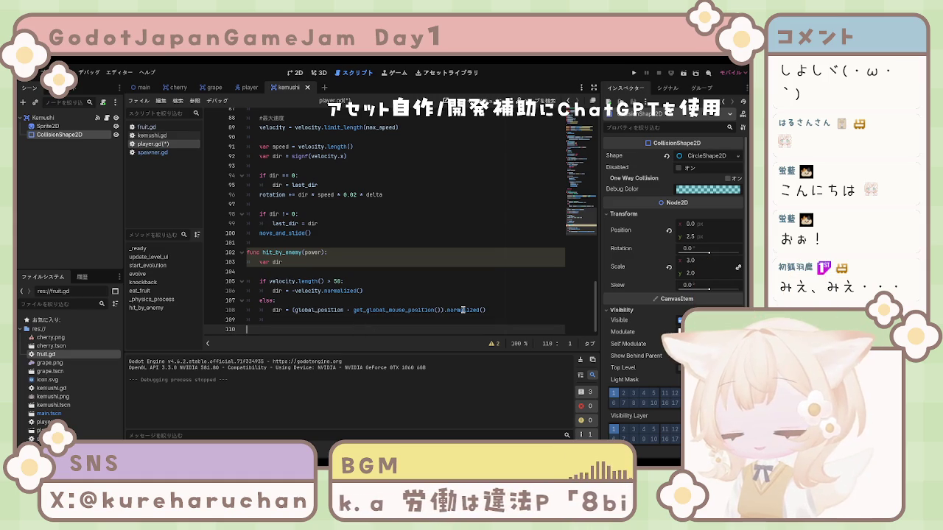
# Step: Add velocity = dir * power after the if/else, with a blank line above it
pyautogui.press('Up')
pyautogui.write('velocity = dir * power')
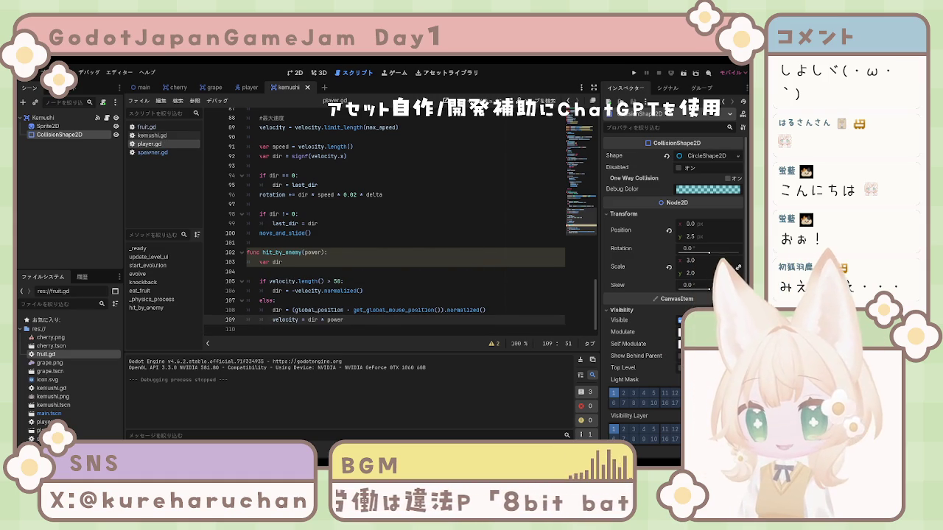
pyautogui.press('Home')
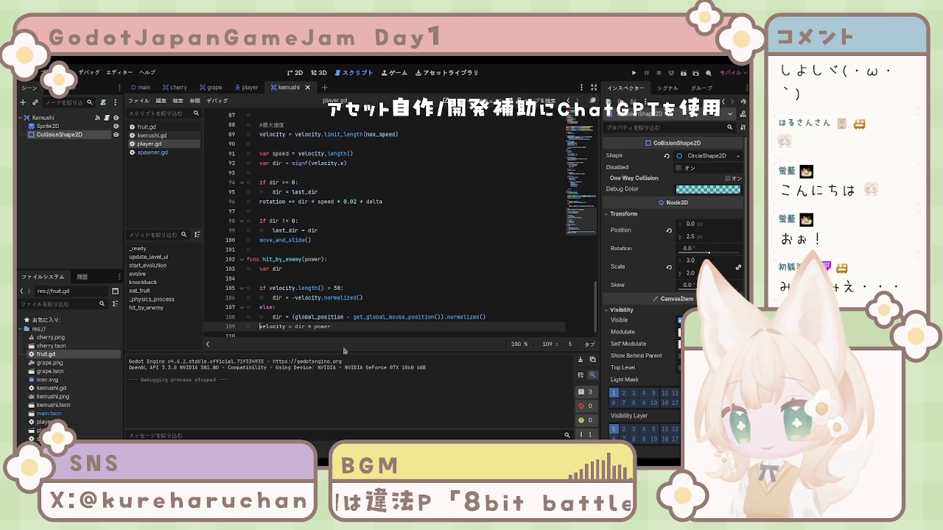
pyautogui.scroll(-1, 463, 294)
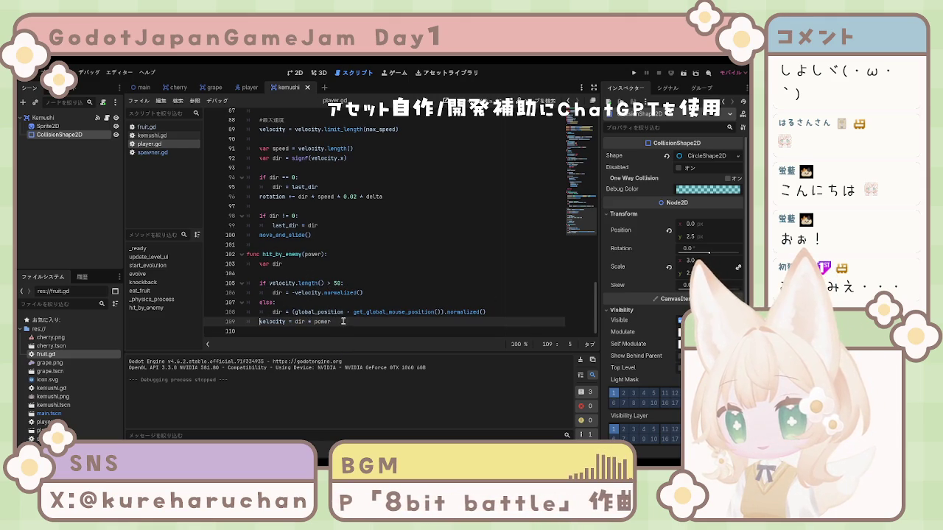
pyautogui.press('Return')
pyautogui.press('Up')
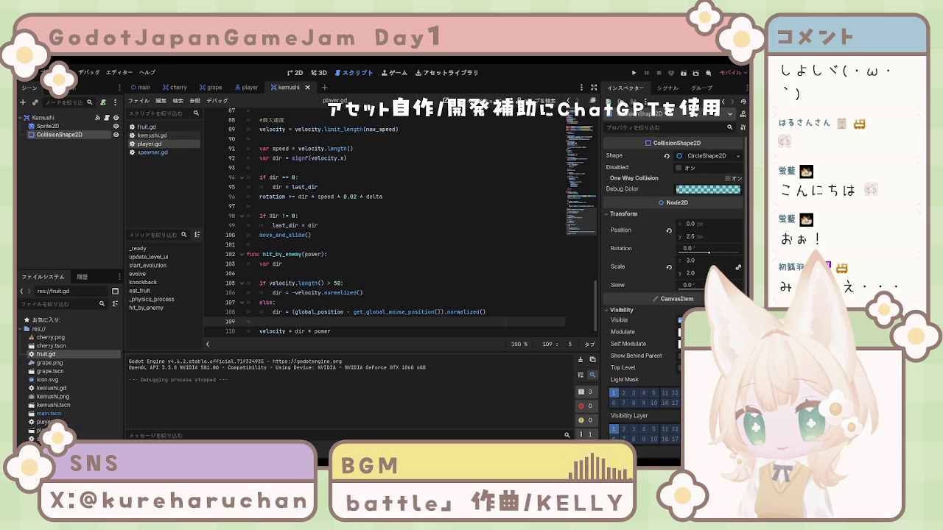
pyautogui.click(350, 274)
pyautogui.scroll(-1, 351, 273)
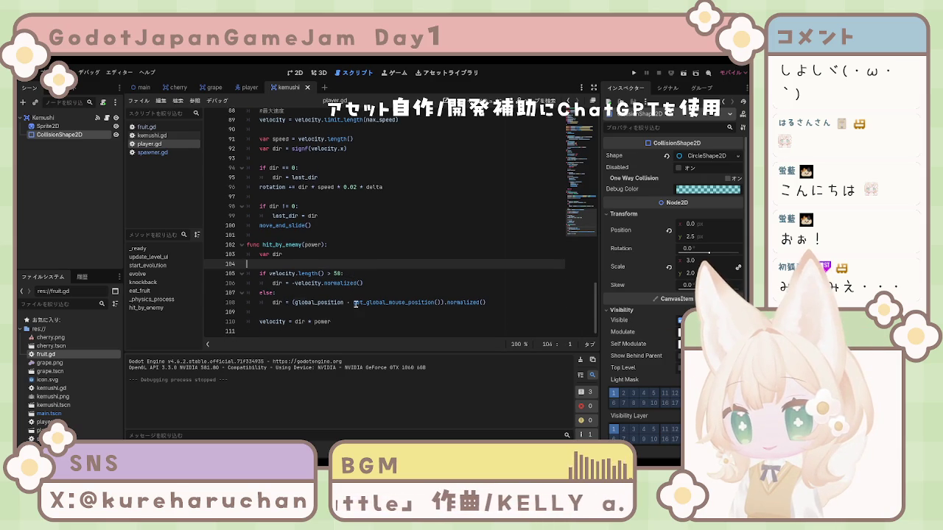
pyautogui.click(354, 303)
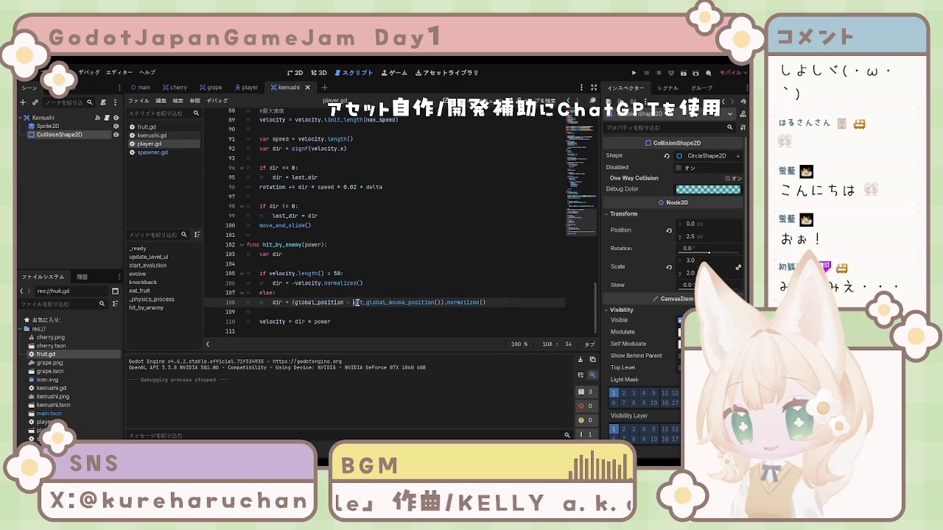
pyautogui.click(512, 310)
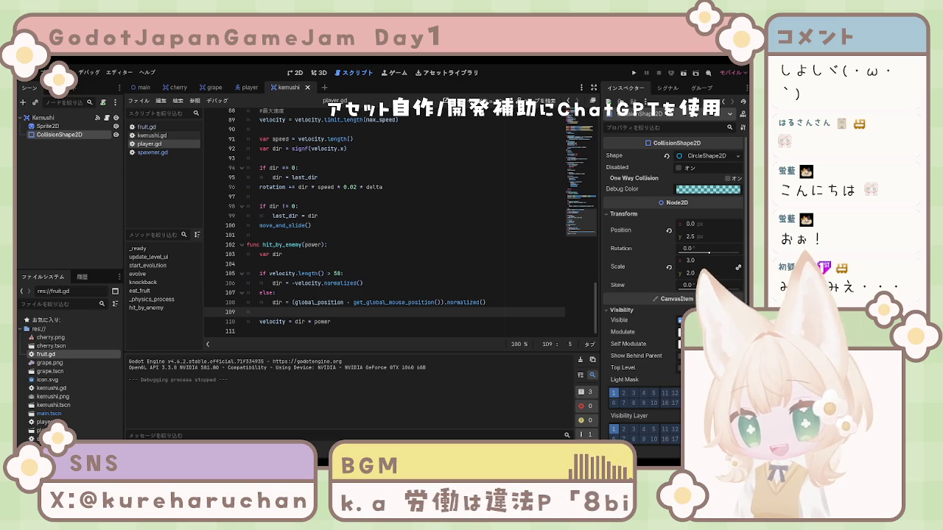
# Step: Review the velocity and last_dir lines in player.gd, then switch to the grape scene
pyautogui.click(412, 262)
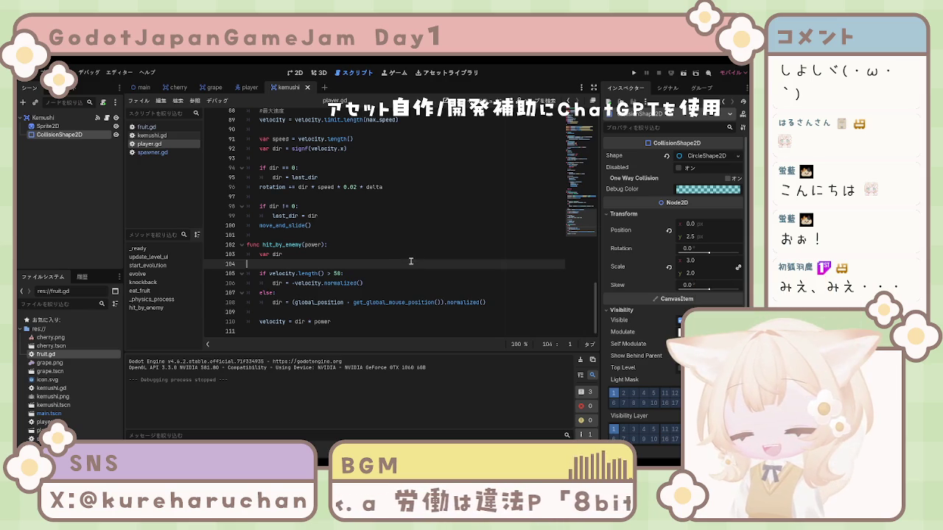
pyautogui.click(331, 321)
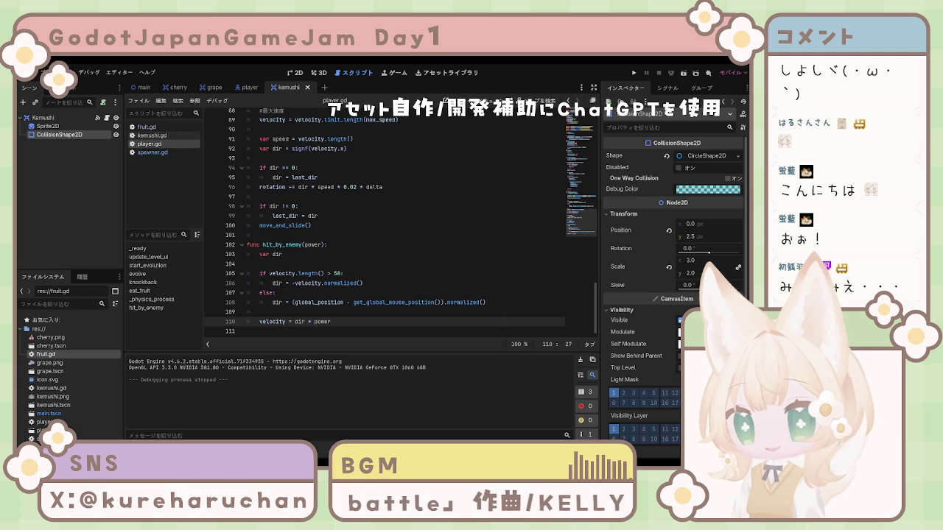
pyautogui.click(318, 216)
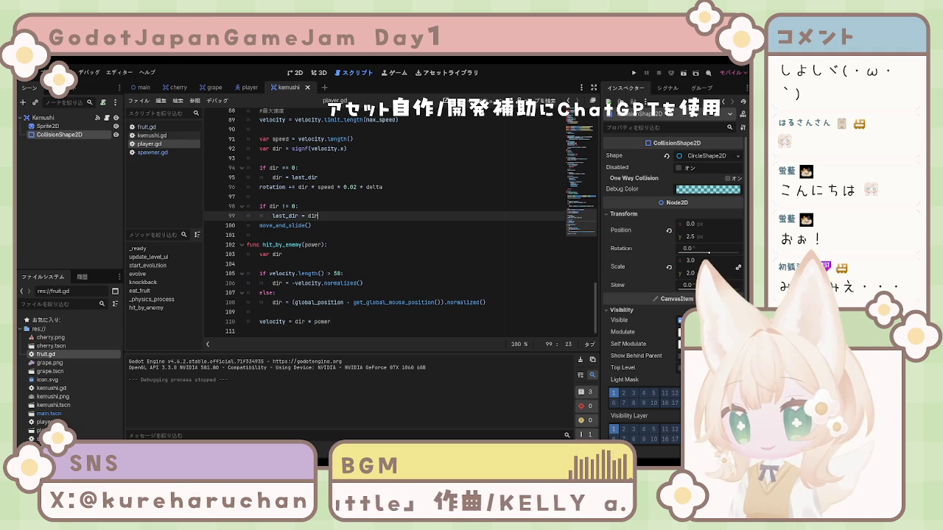
pyautogui.press('Down')
pyautogui.press('Down')
pyautogui.press('Down')
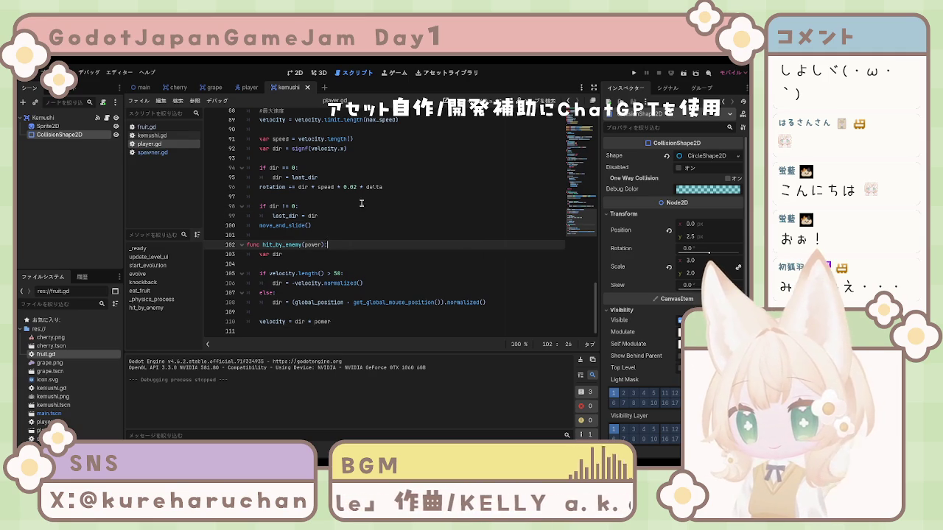
pyautogui.click(214, 87)
pyautogui.click(345, 188)
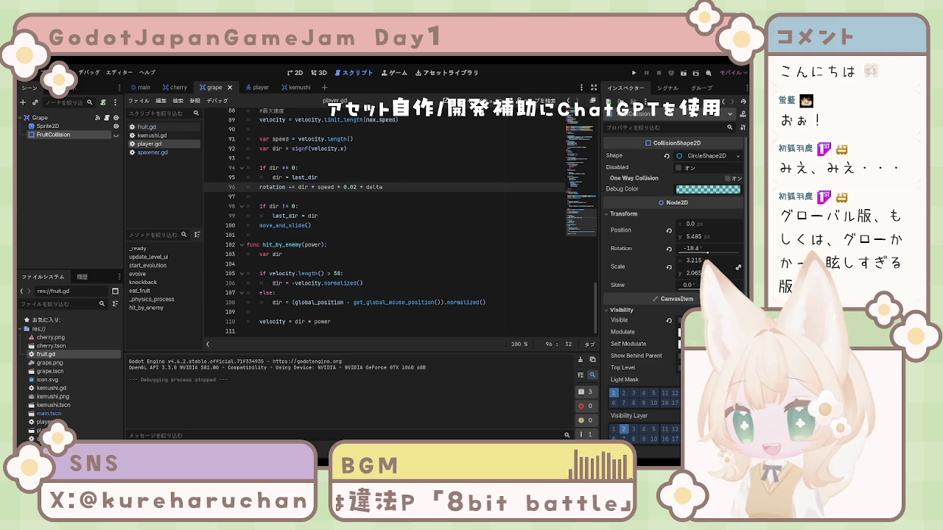
# Step: Step through the lines of hit_by_enemy in player.gd to review the finished knockback code
pyautogui.click(376, 264)
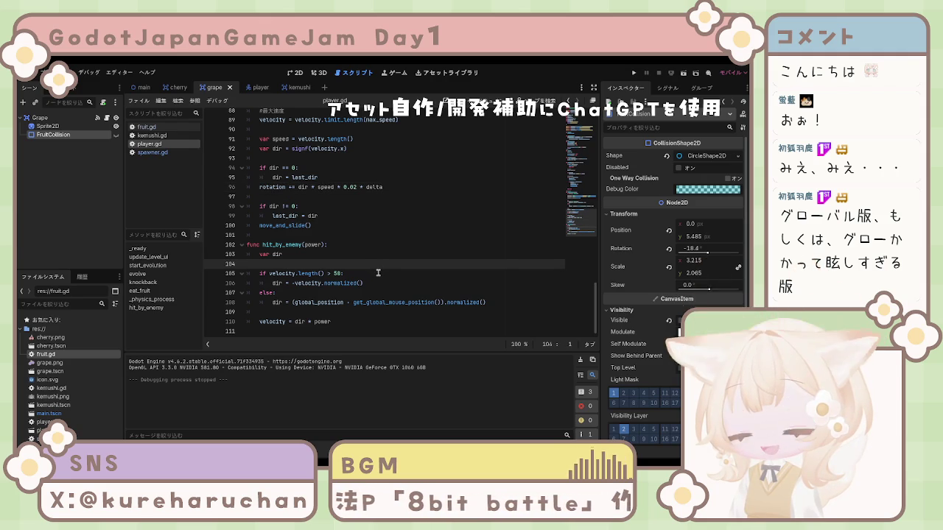
pyautogui.click(377, 284)
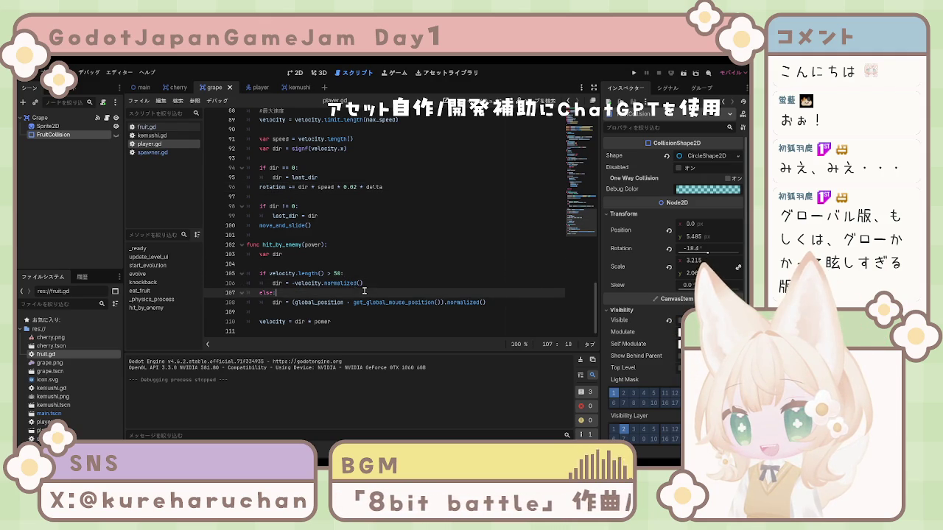
pyautogui.click(351, 302)
pyautogui.click(348, 319)
pyautogui.click(346, 302)
pyautogui.click(358, 293)
pyautogui.click(361, 282)
pyautogui.click(345, 273)
pyautogui.click(317, 255)
pyautogui.click(331, 245)
pyautogui.click(325, 225)
pyautogui.click(325, 216)
pyautogui.click(309, 206)
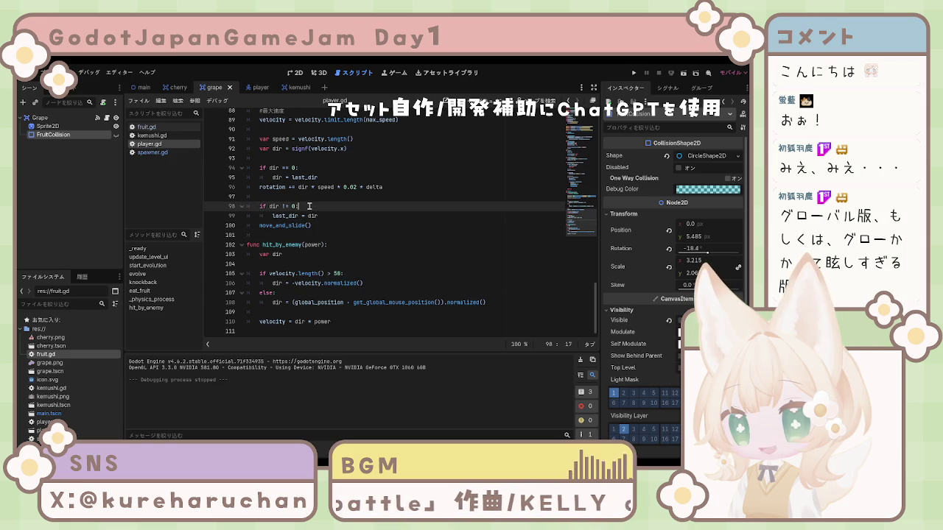
pyautogui.click(399, 187)
pyautogui.click(372, 207)
pyautogui.click(365, 225)
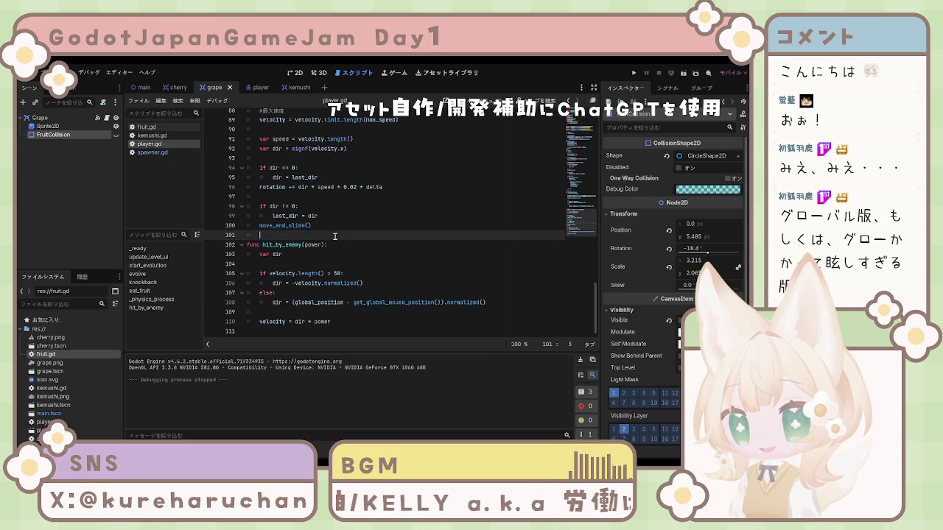
pyautogui.click(316, 206)
pyautogui.click(409, 187)
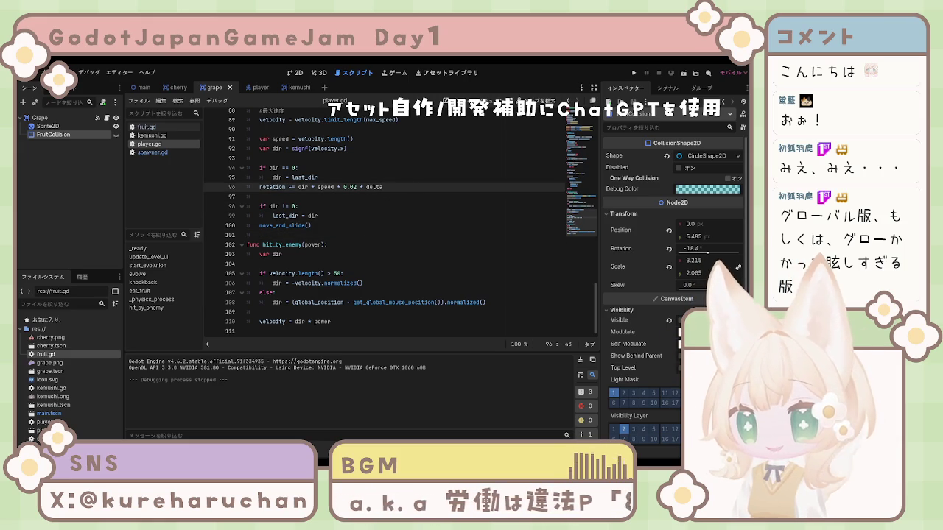
# Step: Scroll through player.gd and switch to the kemushi.gd script
pyautogui.click(364, 264)
pyautogui.scroll(4, 364, 263)
pyautogui.scroll(-4, 364, 263)
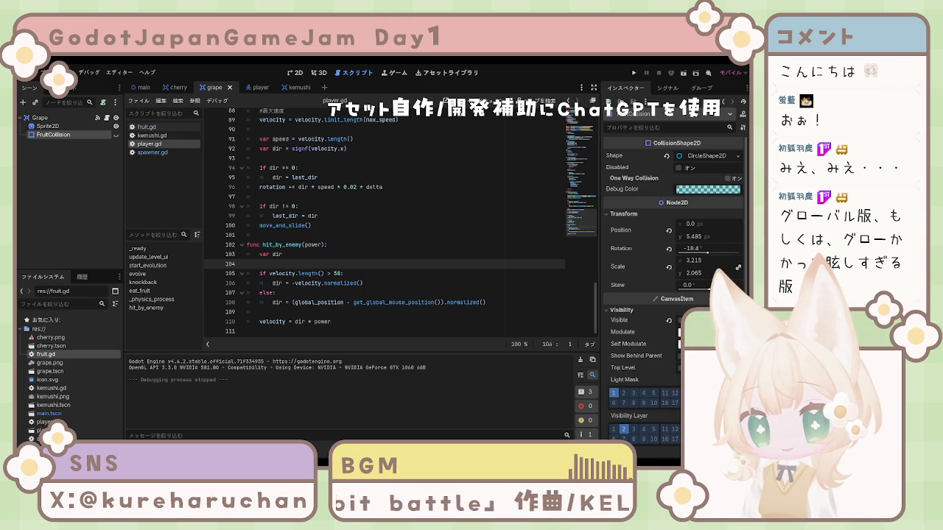
pyautogui.scroll(3, 361, 253)
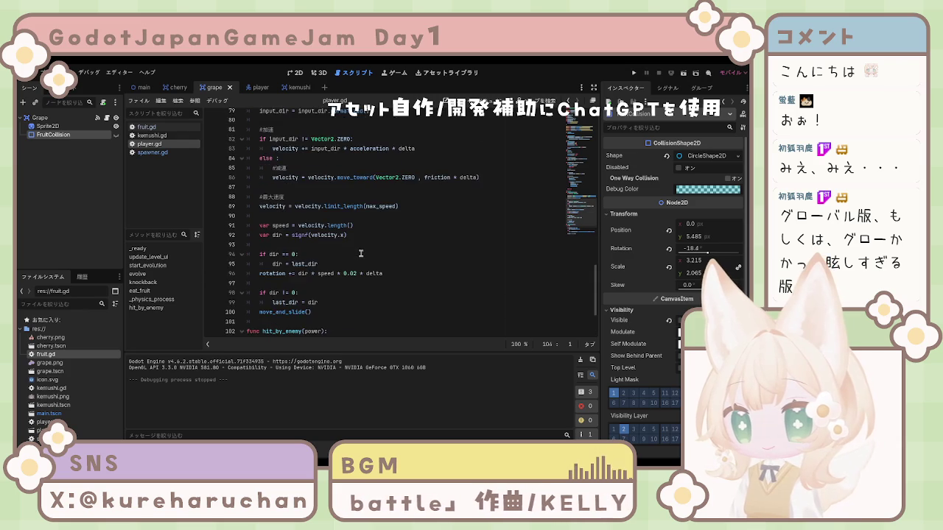
pyautogui.scroll(2, 360, 253)
pyautogui.click(152, 135)
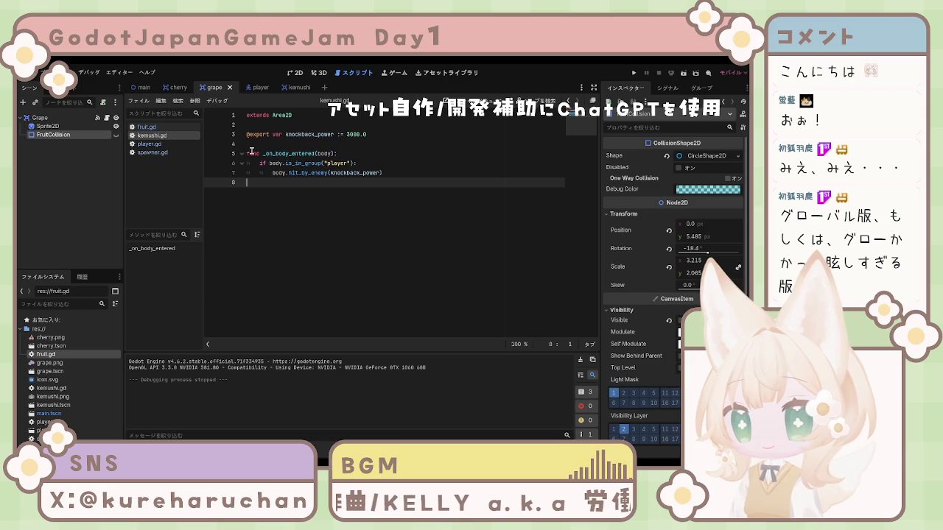
# Step: Replace kemushi's _on_body_entered with a version that computes dir and calls body.hit_by_enemy(dir, knockback_power)
pyautogui.moveTo(248, 153)
pyautogui.mouseDown()
pyautogui.moveTo(376, 165)
pyautogui.moveTo(391, 177)
pyautogui.mouseUp()
pyautogui.write('func _on_body_entered(body): \tif body.is_in_group("player"): \t\tvar dir = (body.global_position - global_position).normalized() \t\tbody.hit_by_enemy(dir, knockback_power)')
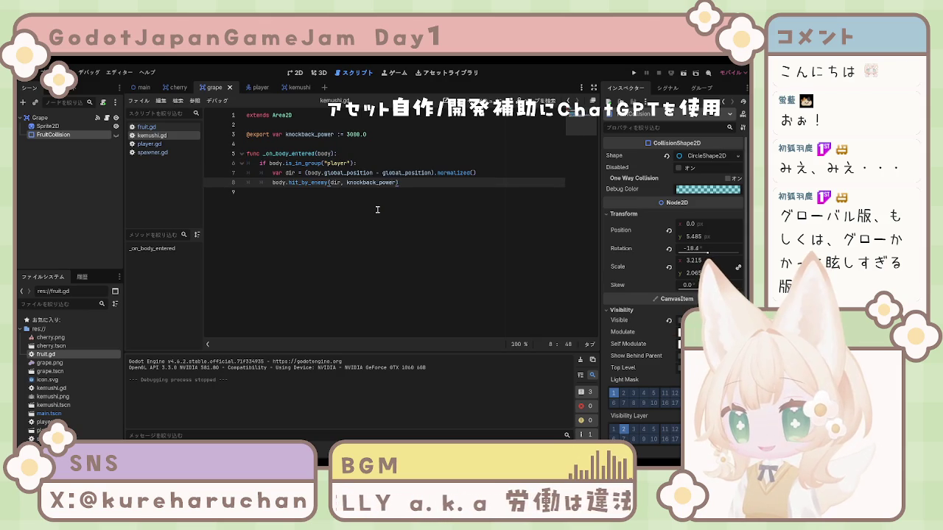
pyautogui.click(374, 212)
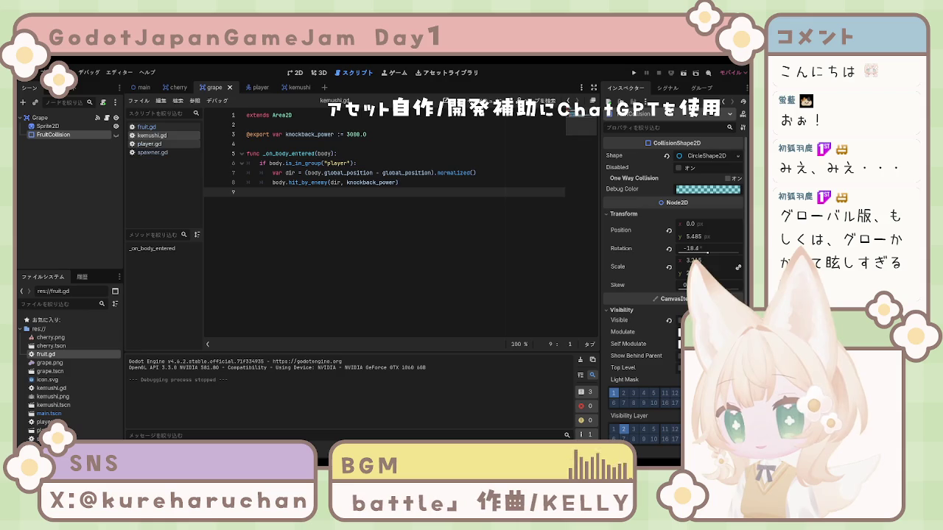
# Step: In player.gd, add var invincible := false after the velocity line, then delete it
pyautogui.click(150, 144)
pyautogui.scroll(-2, 398, 204)
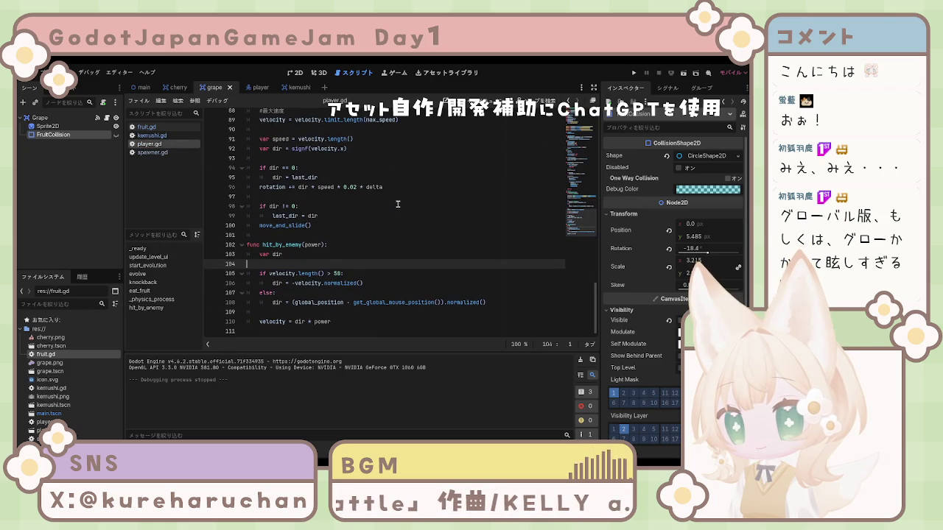
pyautogui.click(340, 321)
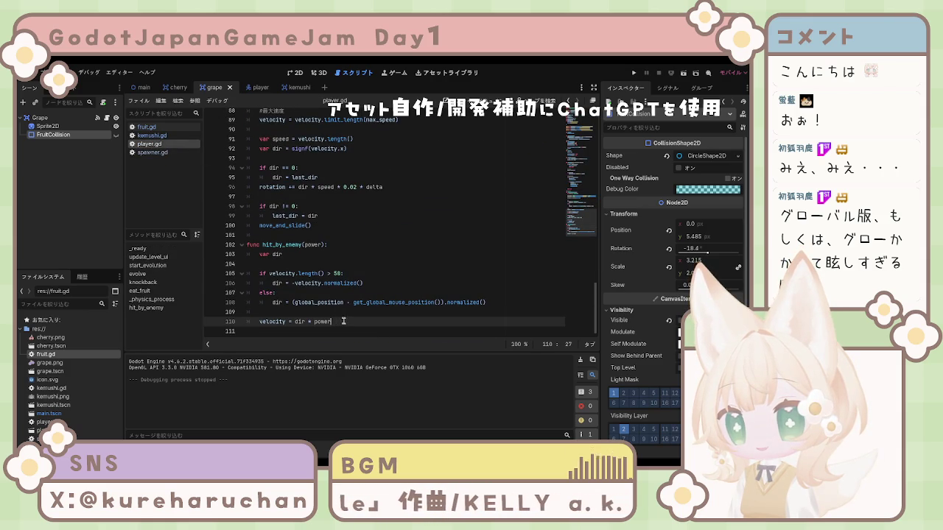
pyautogui.press('Return')
pyautogui.write('var invincible := false')
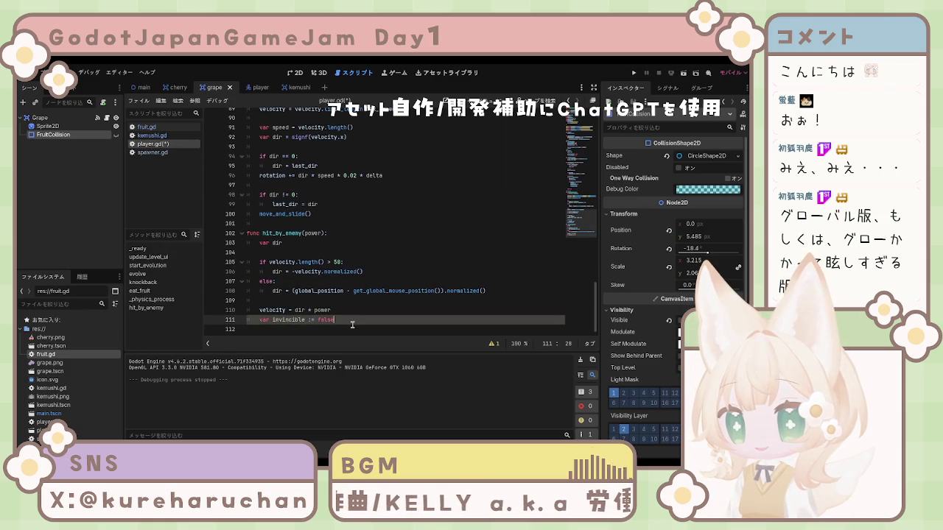
pyautogui.moveTo(346, 322)
pyautogui.mouseDown()
pyautogui.moveTo(247, 321)
pyautogui.moveTo(259, 321)
pyautogui.mouseUp()
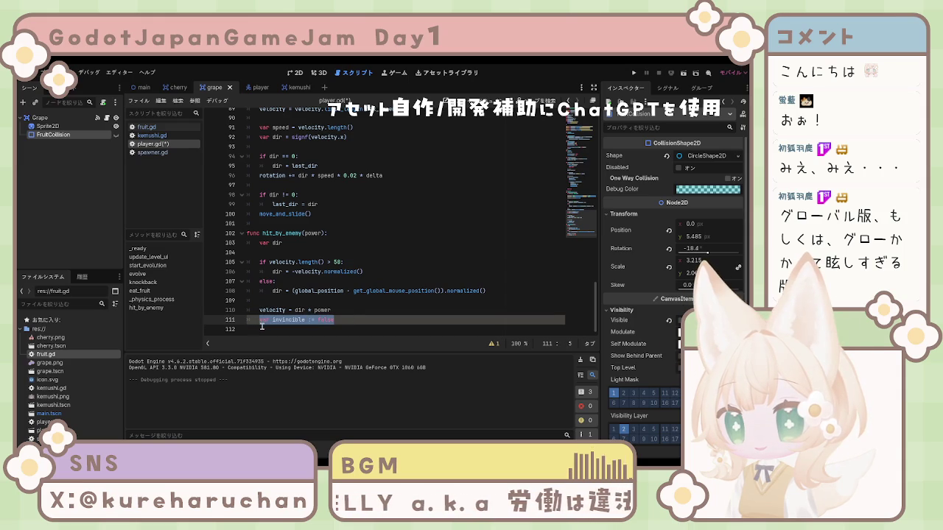
pyautogui.press('BackSpace')
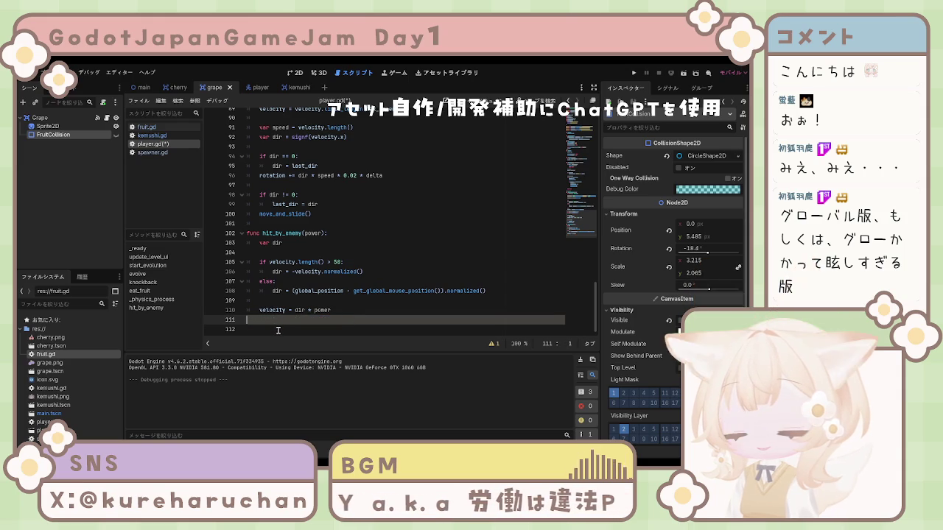
pyautogui.press('BackSpace')
pyautogui.press('BackSpace')
# Step: Paste the invincible declaration under var dir in hit_by_enemy, then remove it again
pyautogui.click(320, 255)
pyautogui.scroll(1, 324, 250)
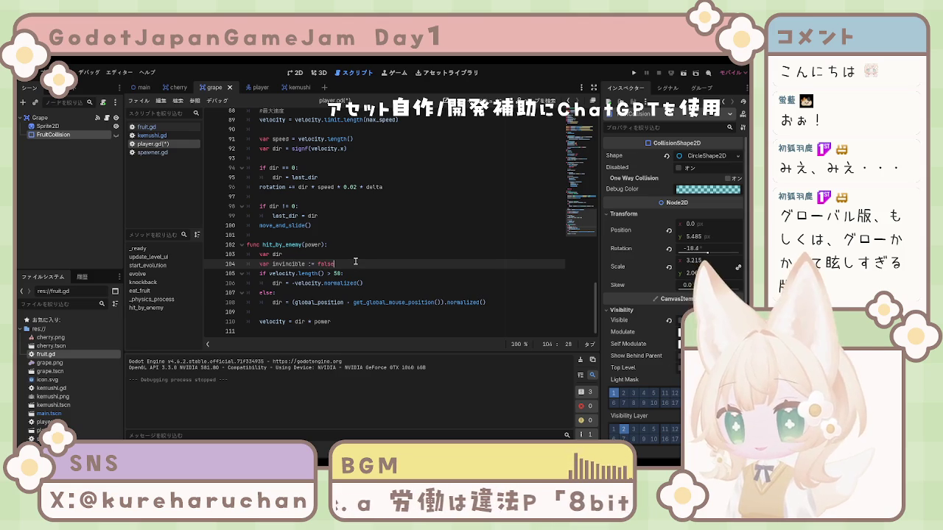
pyautogui.hotkey('ctrl', 'v')
pyautogui.press('Return')
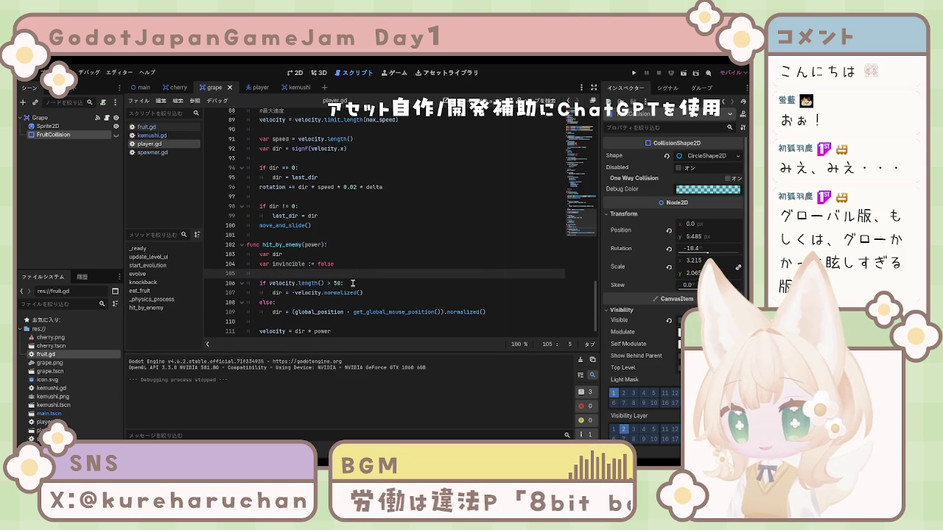
pyautogui.scroll(1, 353, 283)
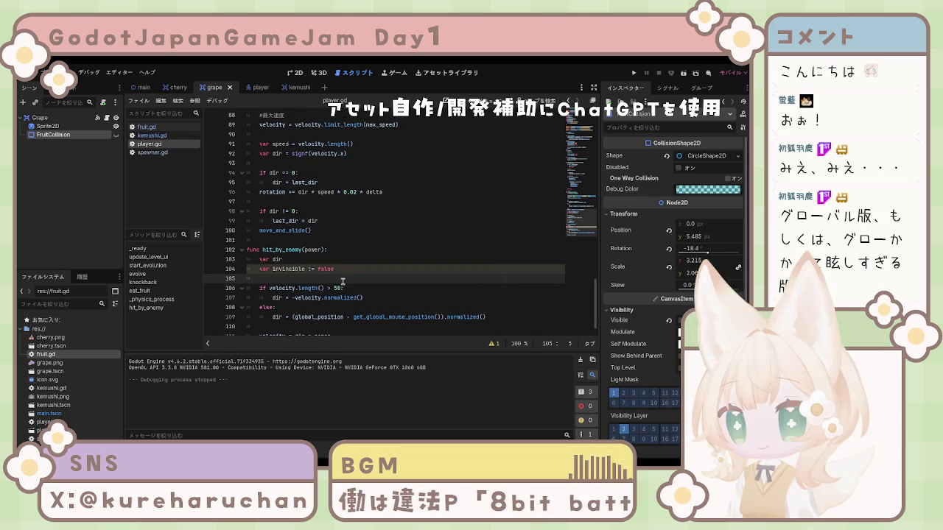
pyautogui.scroll(-1, 442, 280)
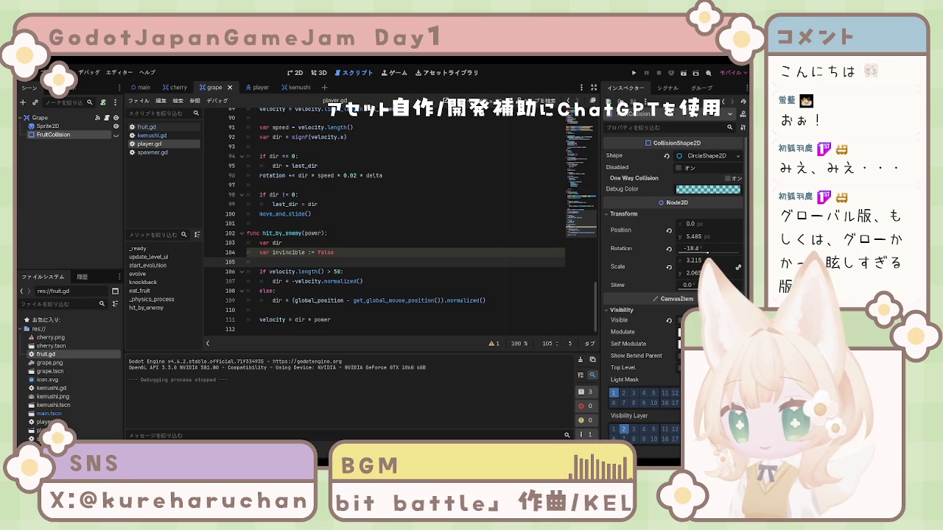
pyautogui.moveTo(272, 252); pyautogui.dragTo(384, 256)
pyautogui.press('BackSpace')
pyautogui.press('BackSpace')
pyautogui.press('BackSpace')
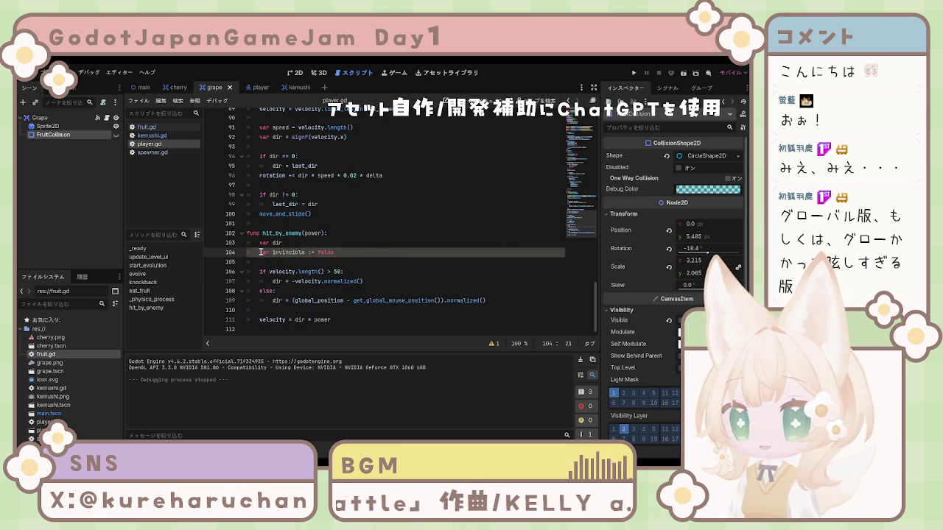
pyautogui.press('BackSpace')
pyautogui.press('BackSpace')
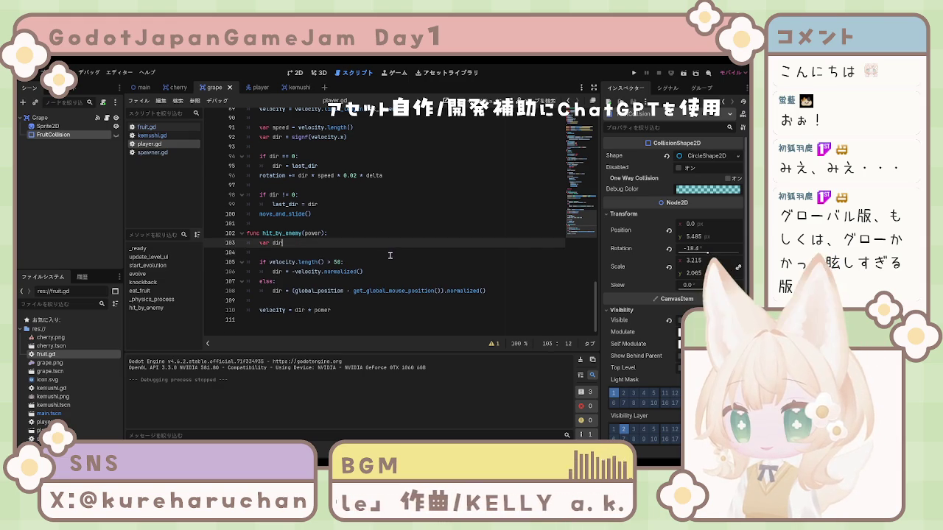
pyautogui.scroll(10, 384, 257)
pyautogui.scroll(15, 383, 257)
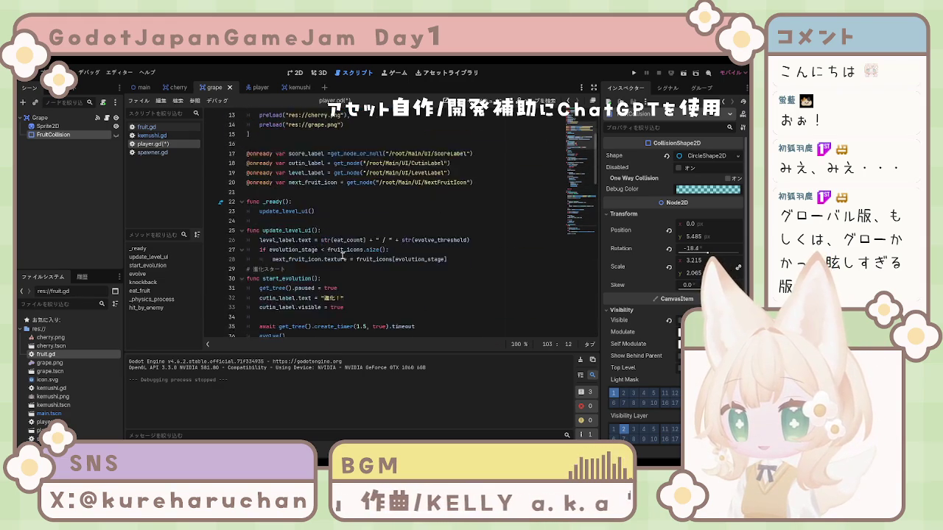
# Step: Declare var invincible := false right after the fruit_icons array in player.gd and save
pyautogui.click(352, 249)
pyautogui.press('Return')
pyautogui.write('var invincible := false')
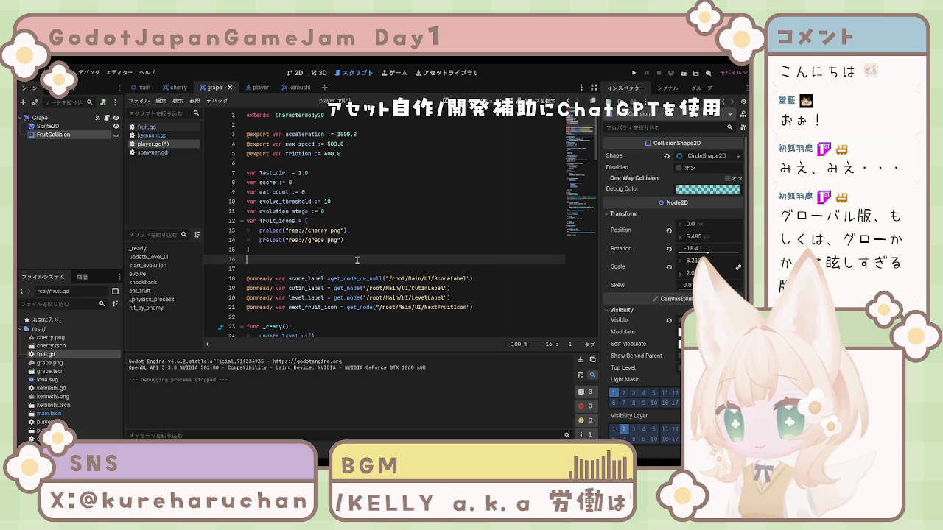
pyautogui.hotkey('ctrl', 's')
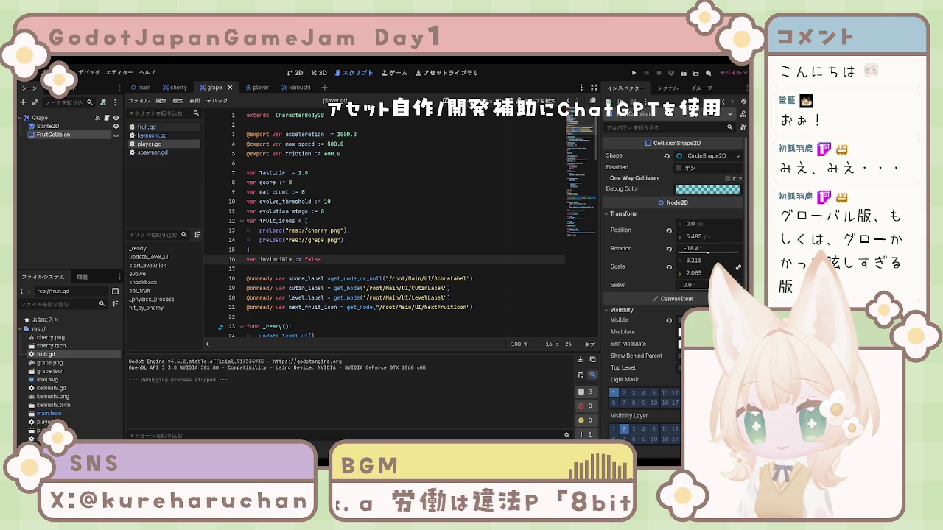
pyautogui.scroll(-20, 397, 221)
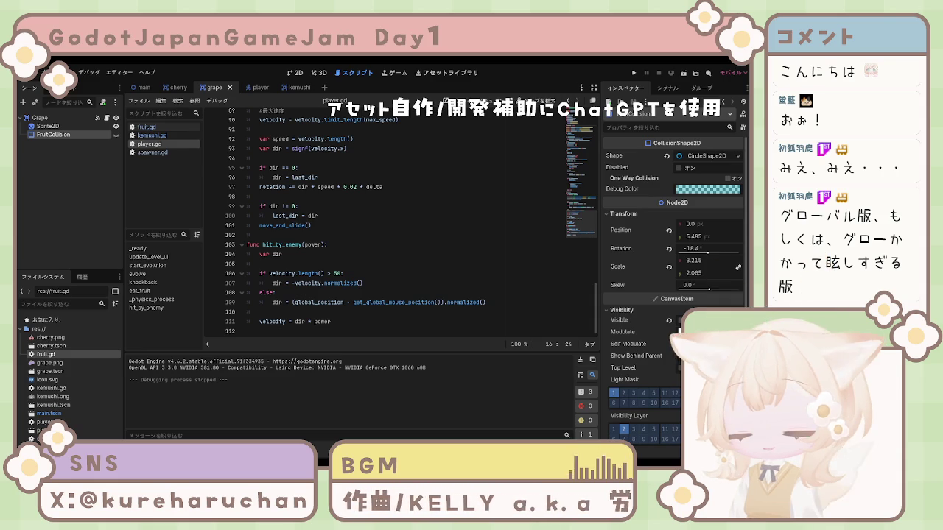
# Step: Paste an 'if invincible: return' and 'invincible = true' guard under var dir in hit_by_enemy
pyautogui.click(305, 263)
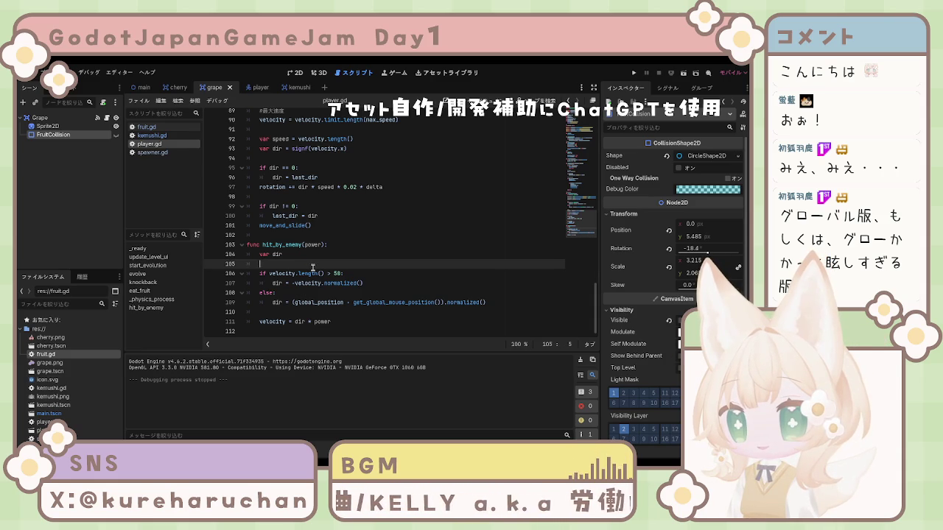
pyautogui.write('if invincible: \t\treturn  \tinvincible = true')
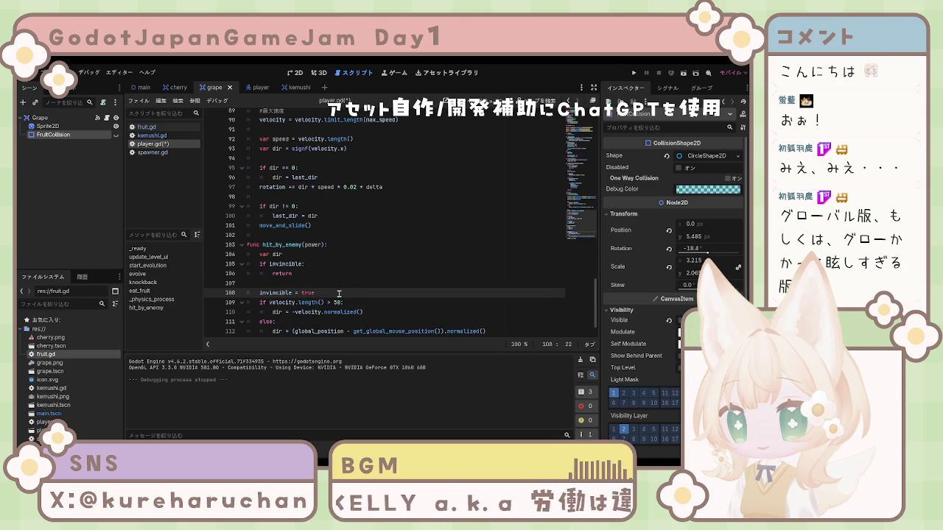
pyautogui.scroll(-1, 339, 293)
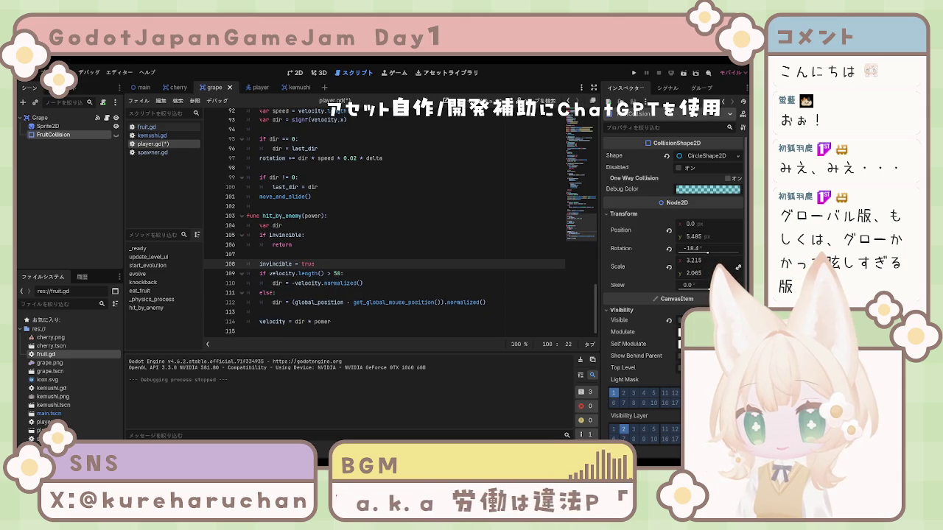
# Step: After the velocity line, await a 0.3 s timer and set invincible = false, then launch the game
pyautogui.click(401, 325)
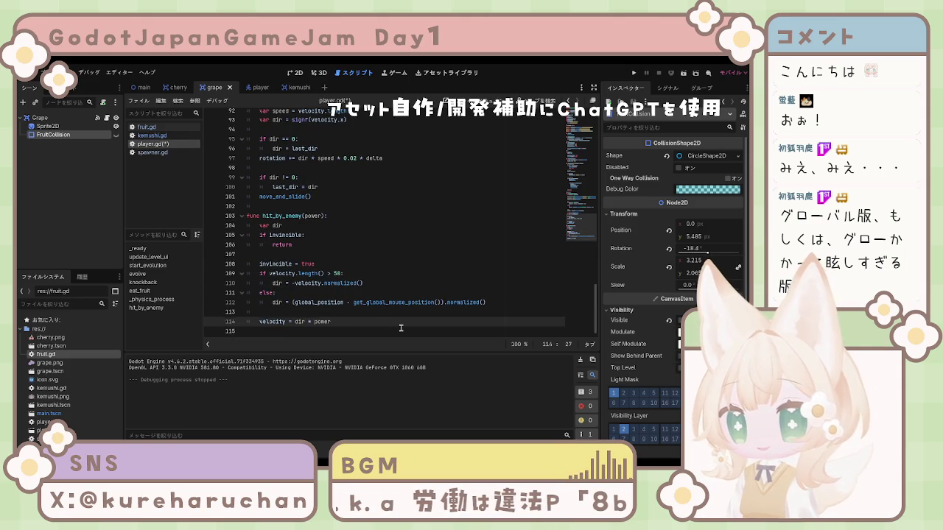
pyautogui.press('Return')
pyautogui.write('await get_tree().create_timer(0.3).timeout')
pyautogui.press('Return')
pyautogui.press('Return')
pyautogui.write('invincible = false')
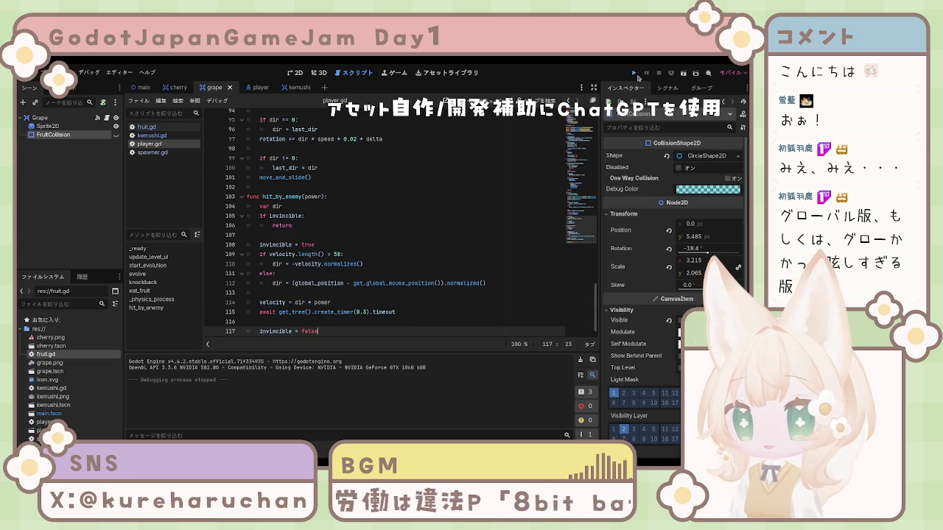
pyautogui.click(637, 75)
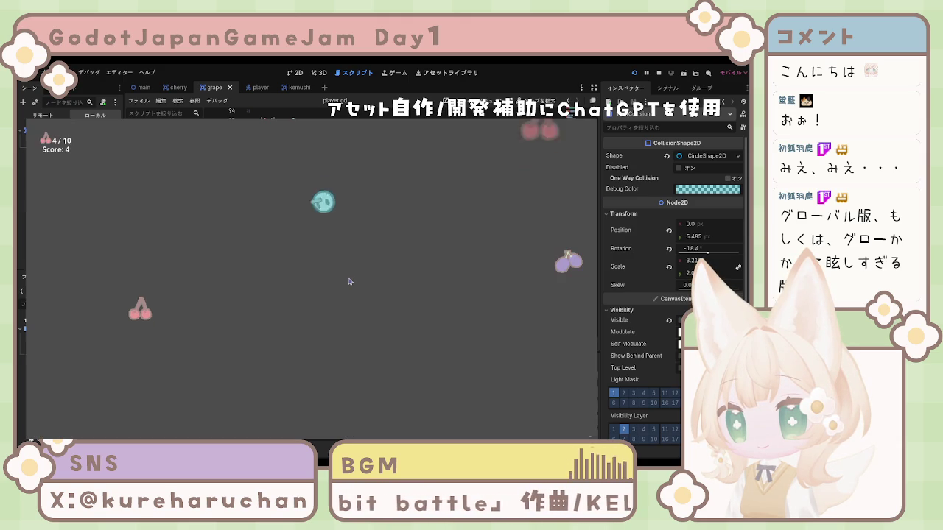
# Step: Steer the ball left and right to catch fruit, then into the caterpillar
pyautogui.press('Right')
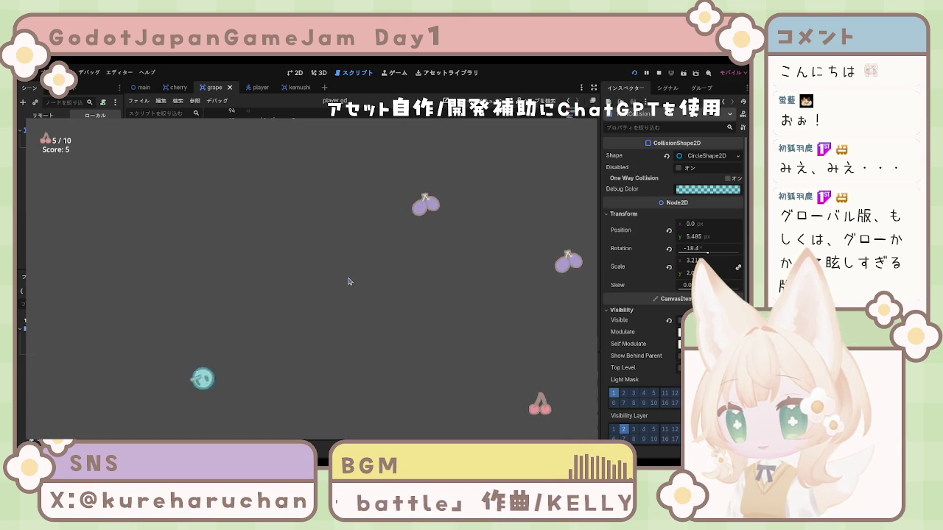
pyautogui.press('Left')
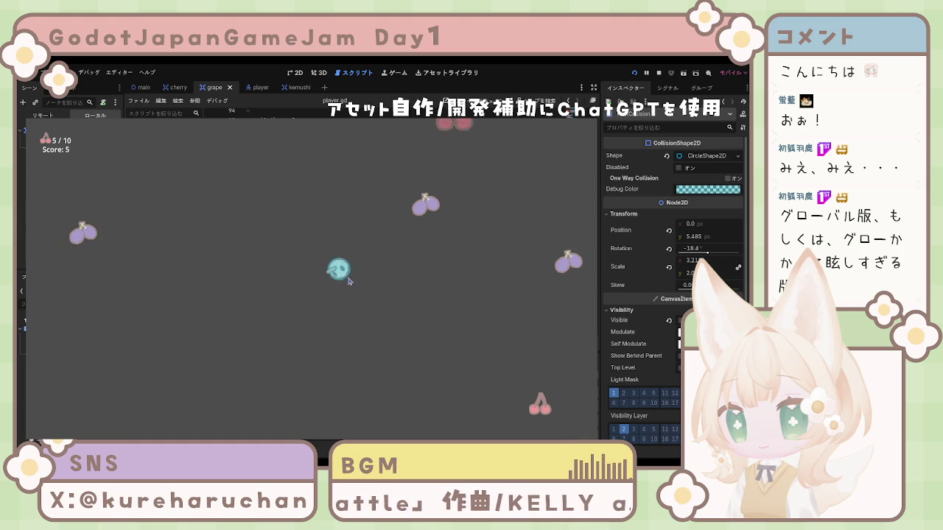
pyautogui.press('Right')
pyautogui.press('Right')
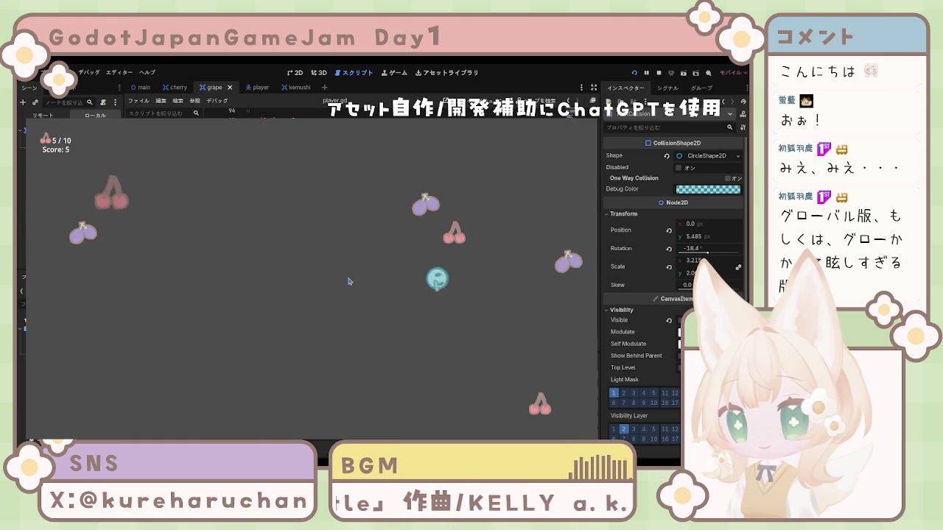
pyautogui.press('Left')
pyautogui.press('Left')
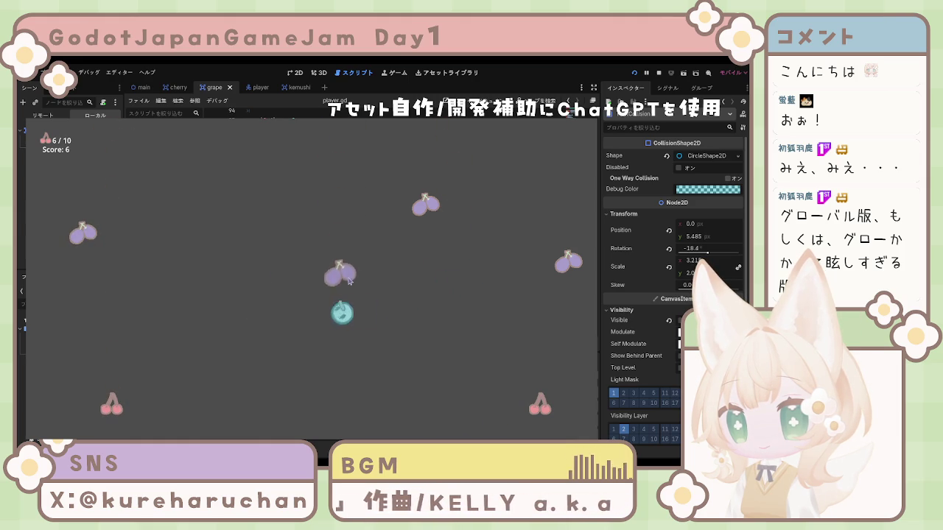
pyautogui.press('Right')
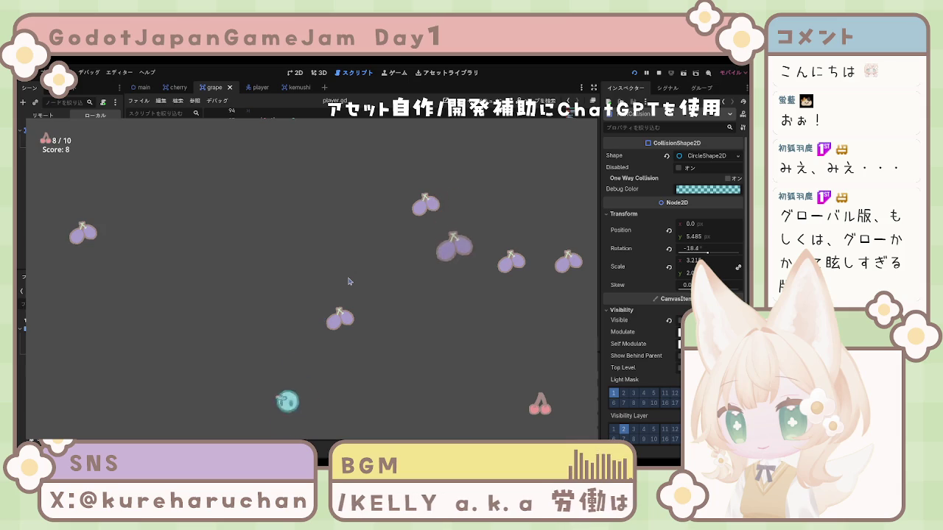
pyautogui.press('Right')
pyautogui.press('Right')
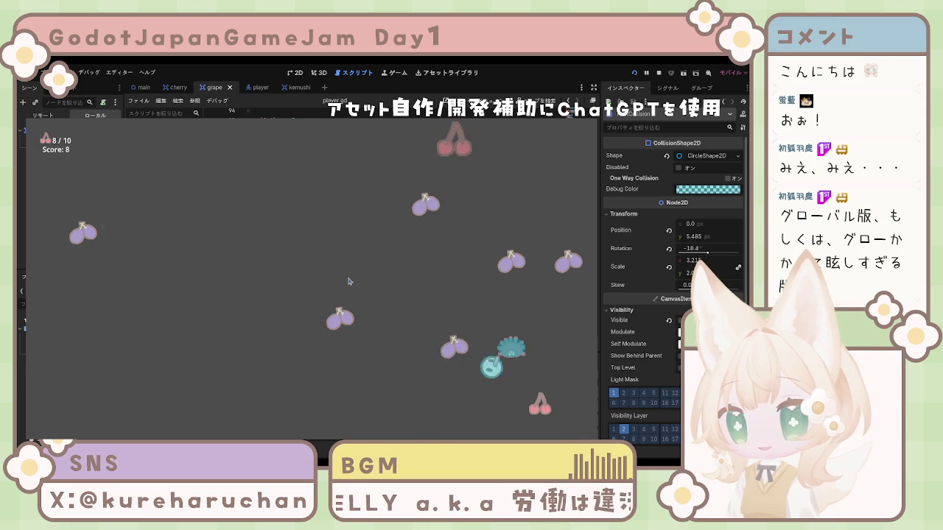
pyautogui.press('Left')
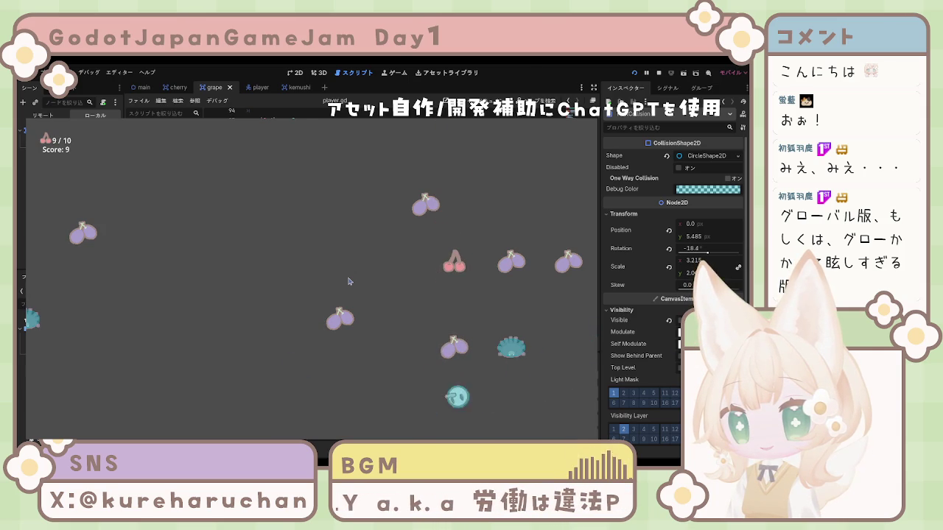
pyautogui.press('Right')
pyautogui.press('Left')
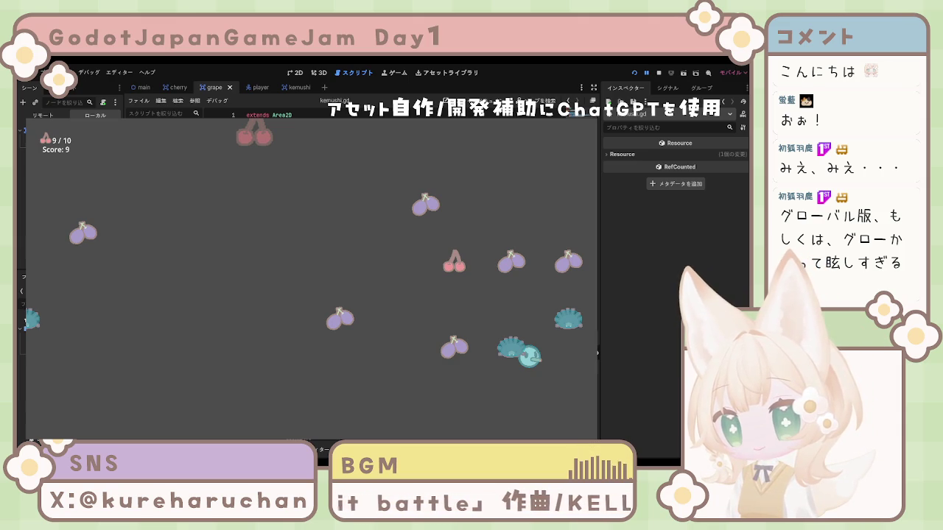
# Step: Save kemushi.gd and stop the running game
pyautogui.press('F10')
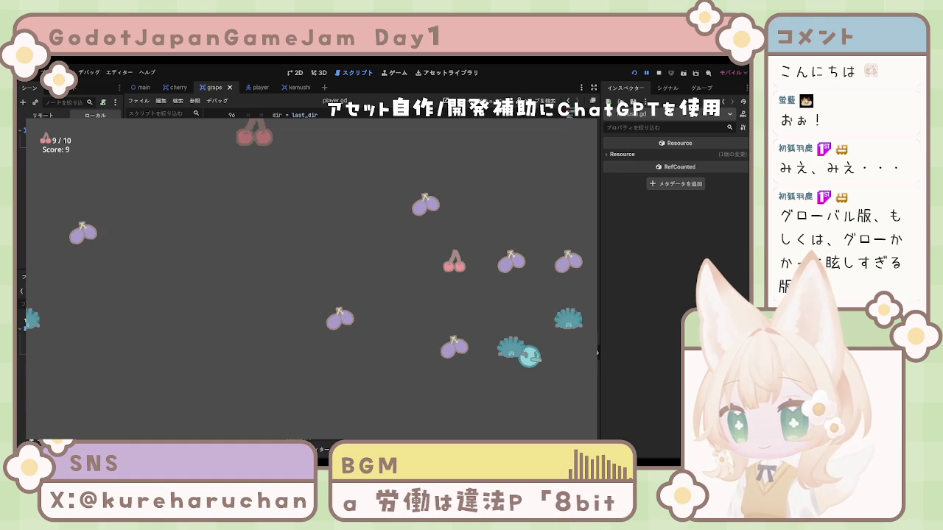
pyautogui.scroll(1, 294, 115)
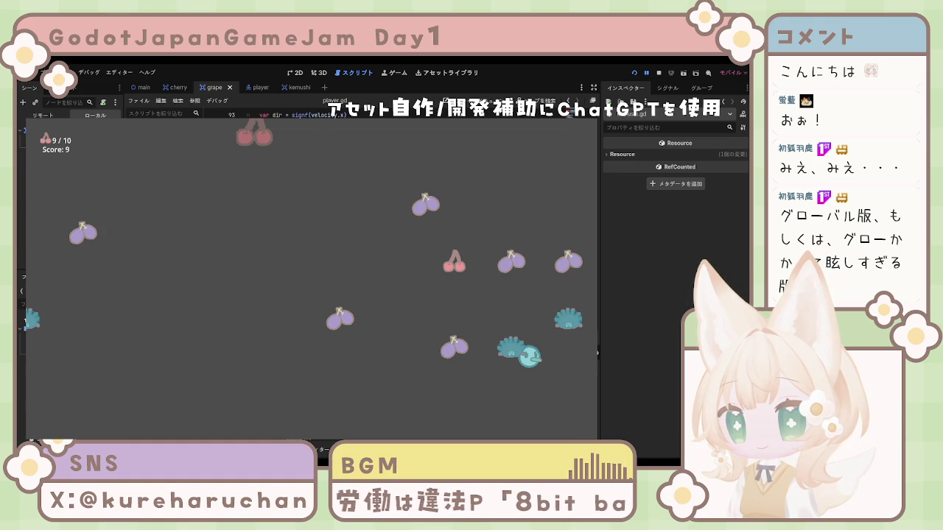
pyautogui.scroll(-1, 295, 115)
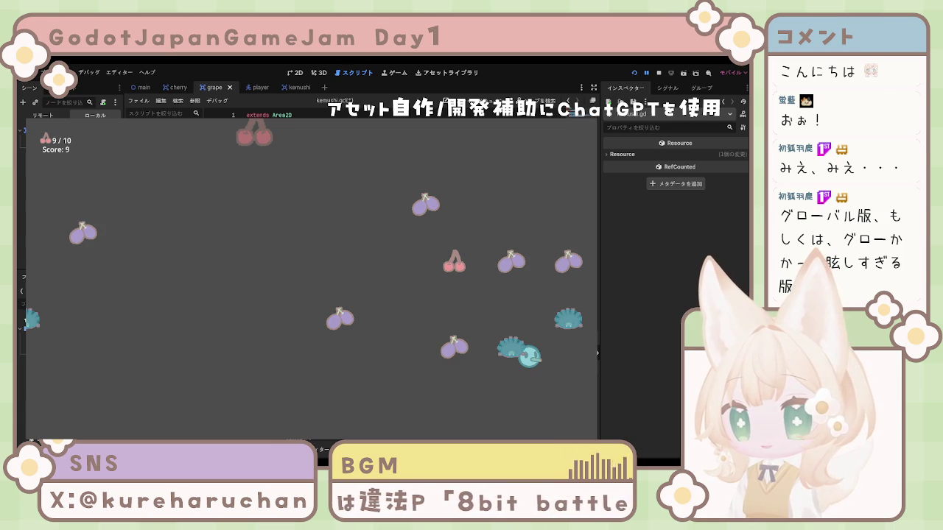
pyautogui.hotkey('ctrl', 's')
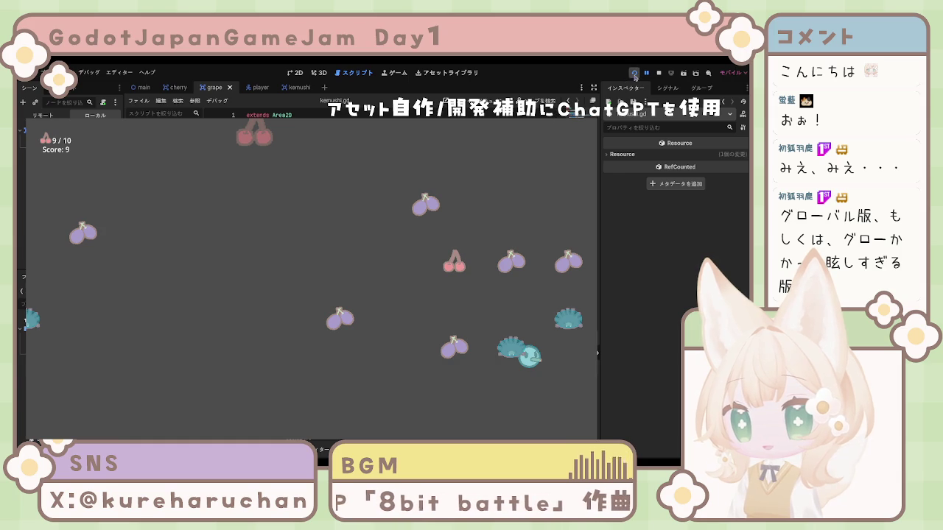
pyautogui.press('F8')
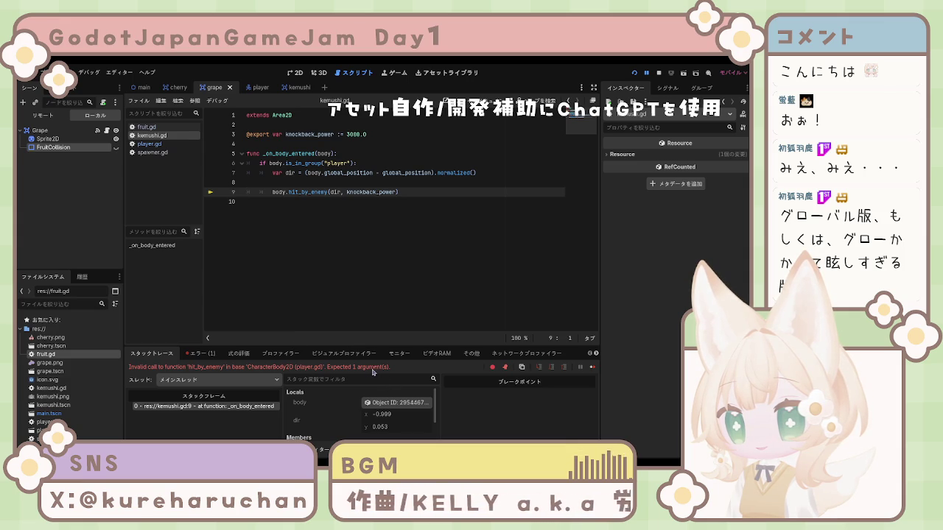
# Step: Show the Debugger's Errors list and select the invalid hit_by_enemy call error
pyautogui.click(202, 353)
pyautogui.click(281, 383)
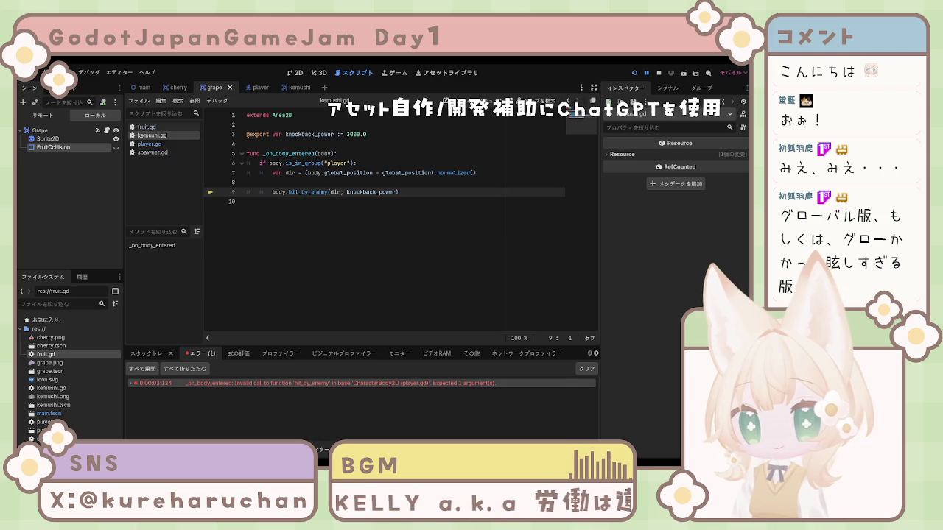
pyautogui.press('Down')
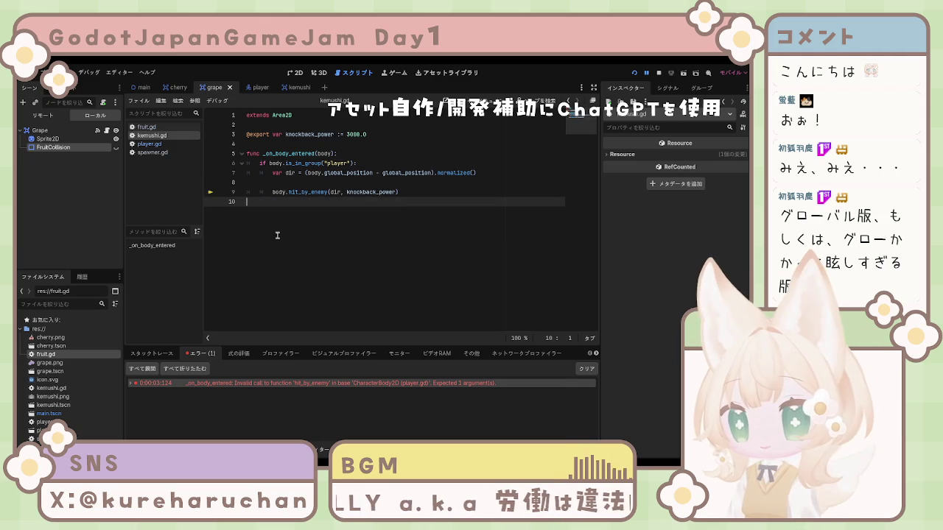
# Step: In player.gd, go to hit_by_enemy and place the caret before its power parameter
pyautogui.click(150, 144)
pyautogui.hotkey('ctrl', 'a')
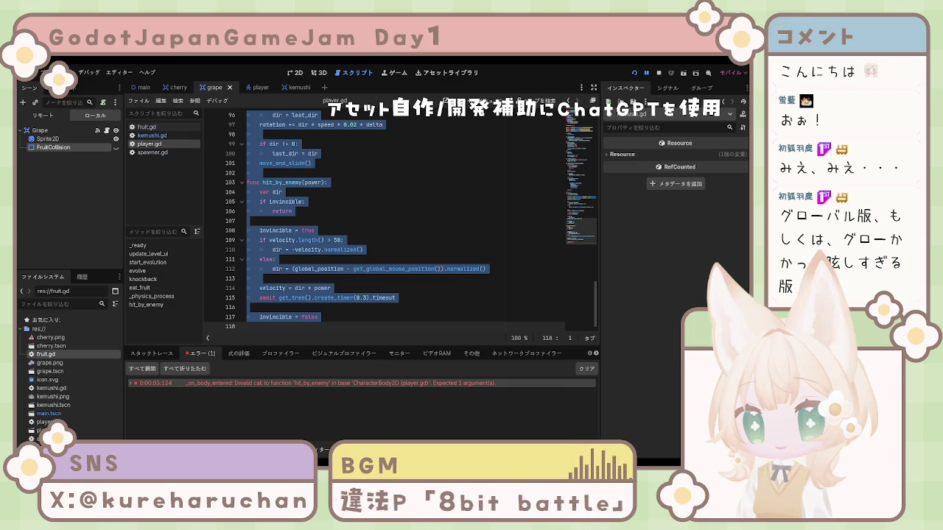
pyautogui.click(530, 231)
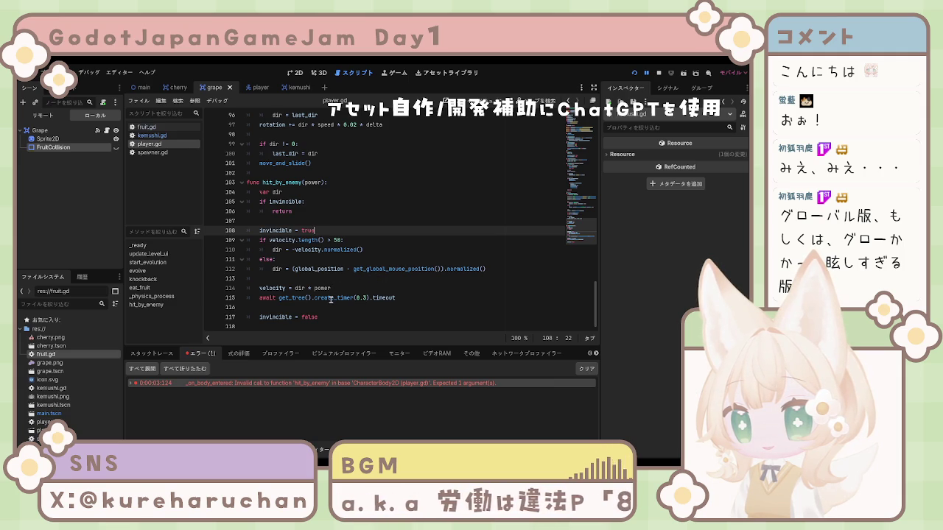
pyautogui.click(335, 306)
pyautogui.click(361, 321)
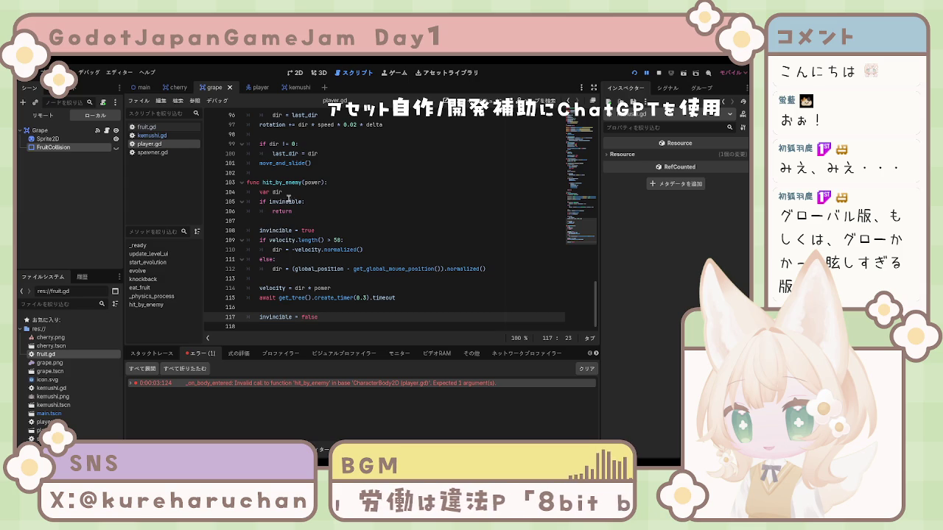
pyautogui.click(322, 182)
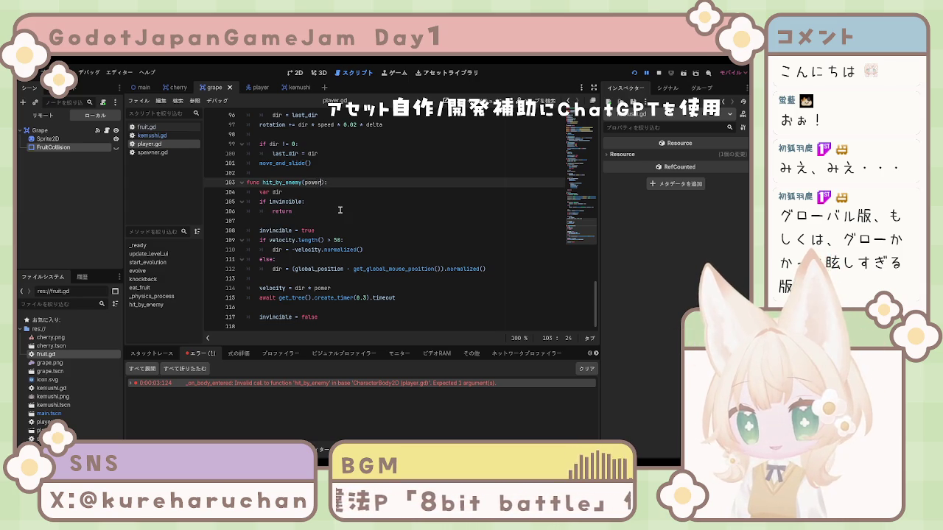
pyautogui.press('Left')
pyautogui.press('Left')
pyautogui.press('Left')
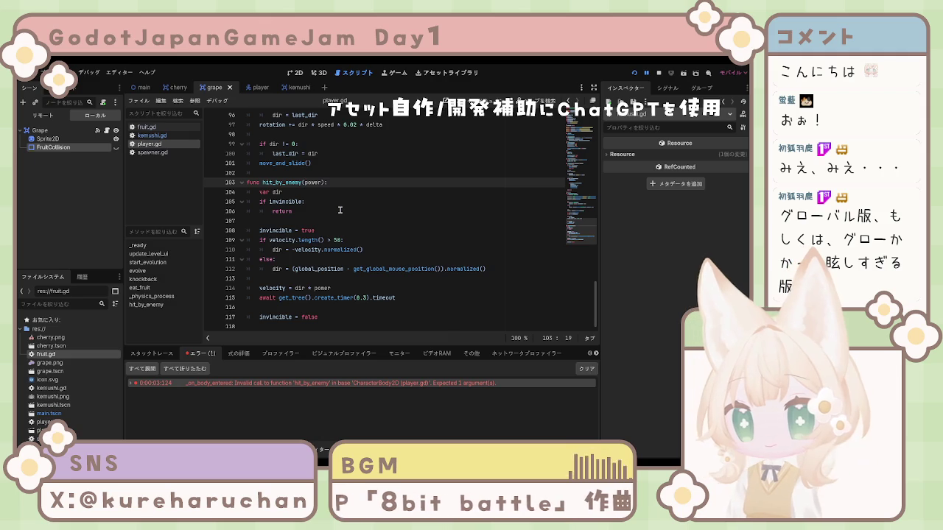
# Step: Change the signature to hit_by_enemy(dir, power) and delete the duplicate local var dir line
pyautogui.write('dir,')
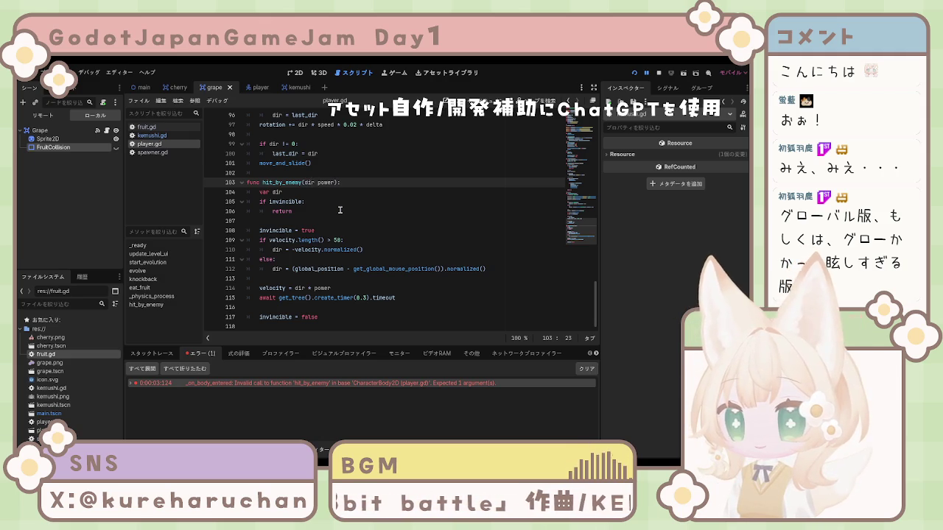
pyautogui.press('BackSpace')
pyautogui.write(',')
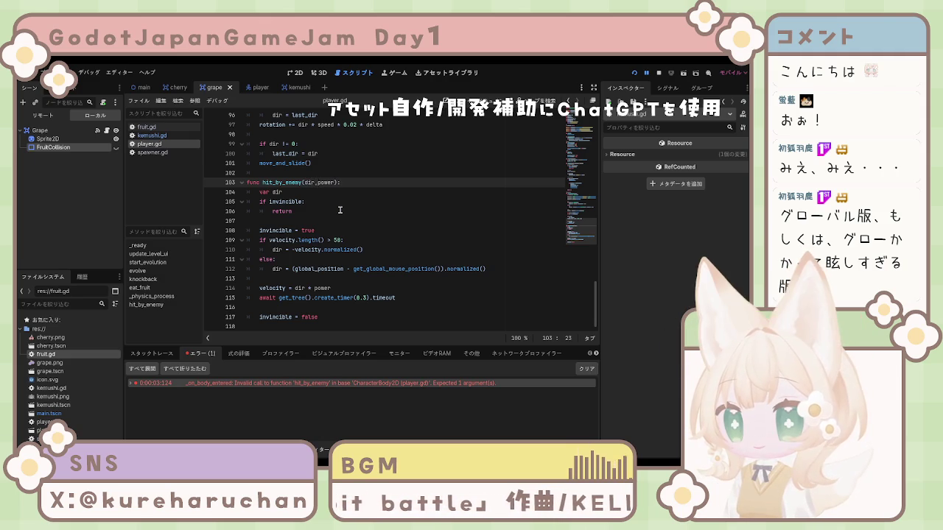
pyautogui.click(339, 209)
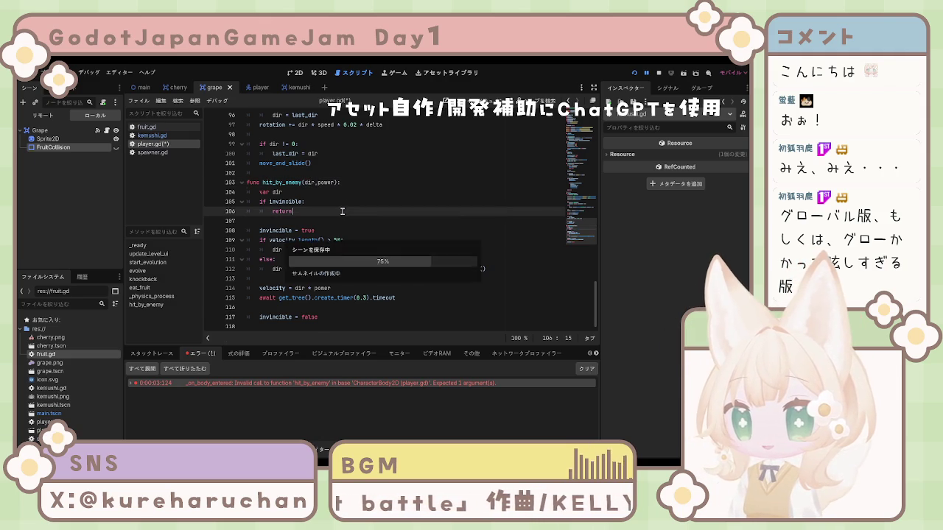
pyautogui.click(316, 192)
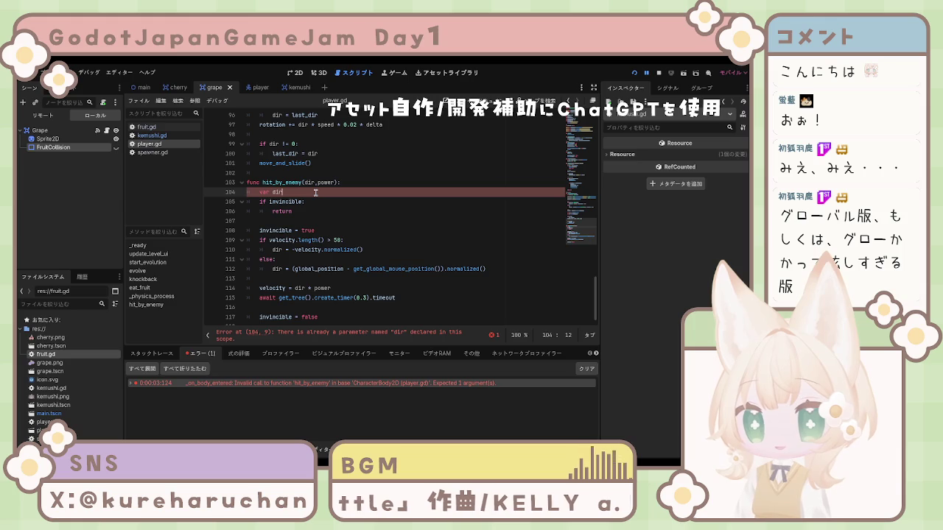
pyautogui.press('BackSpace')
pyautogui.press('BackSpace')
pyautogui.click(354, 238)
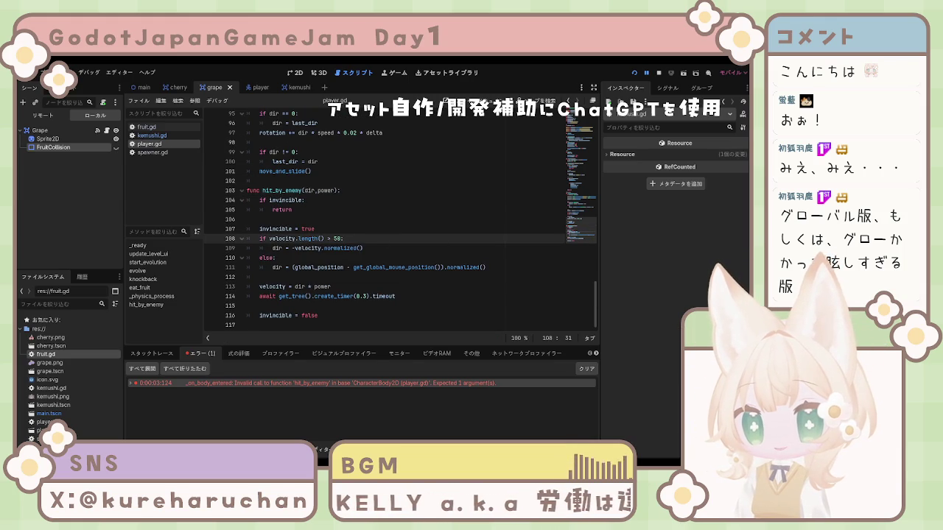
# Step: Replace hit_by_enemy with the shorter version that sets velocity = dir * power
pyautogui.moveTo(259, 229)
pyautogui.mouseDown()
pyautogui.moveTo(341, 282)
pyautogui.moveTo(251, 192)
pyautogui.moveTo(344, 312)
pyautogui.mouseUp()
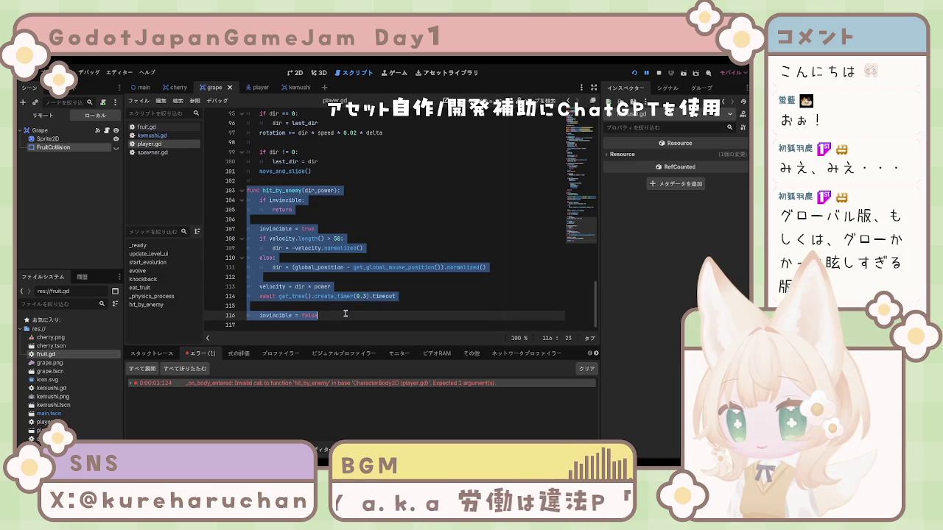
pyautogui.write('func hit_by_enemy(dir, power): \tif invincible: \t\treturn  \tinvincible = true \t \tvelocity = dir * power \t \tawait get_tree().create_timer(0.3).timeout \t \tinvincible = false')
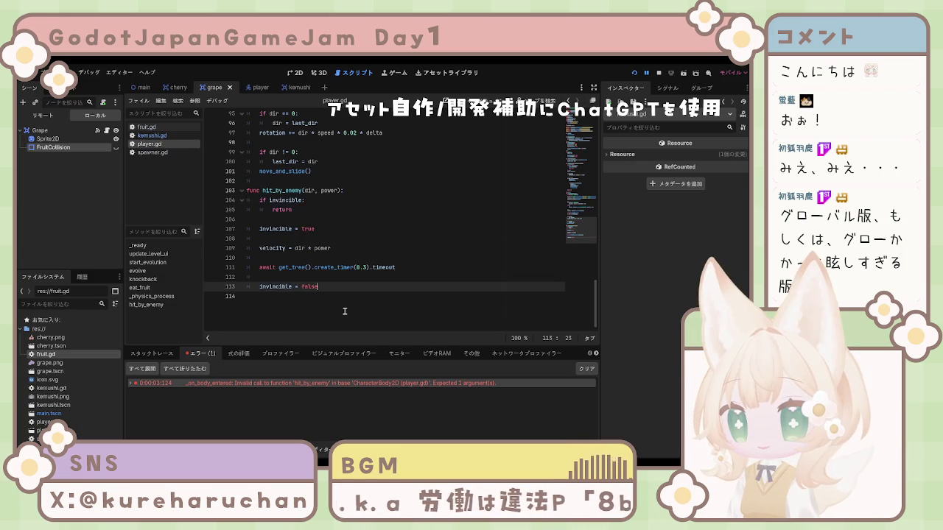
pyautogui.click(376, 298)
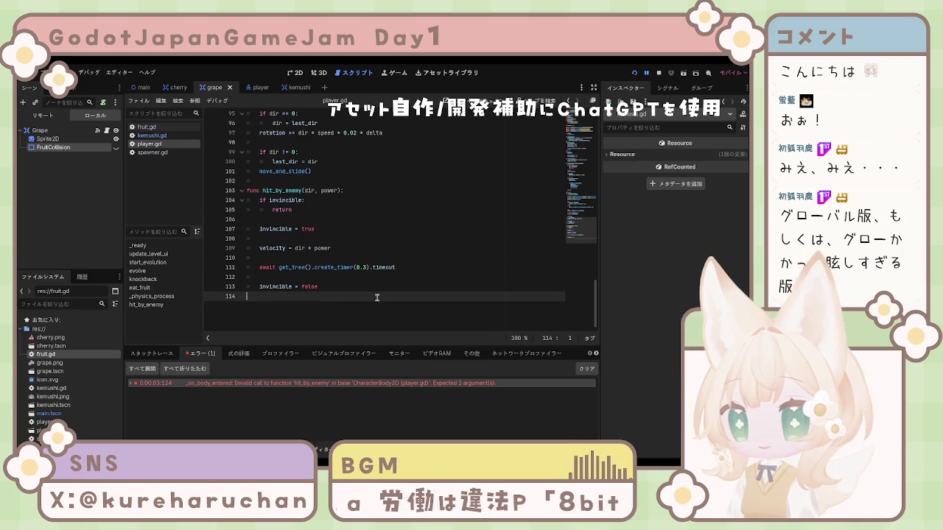
pyautogui.hotkey('ctrl', 'z')
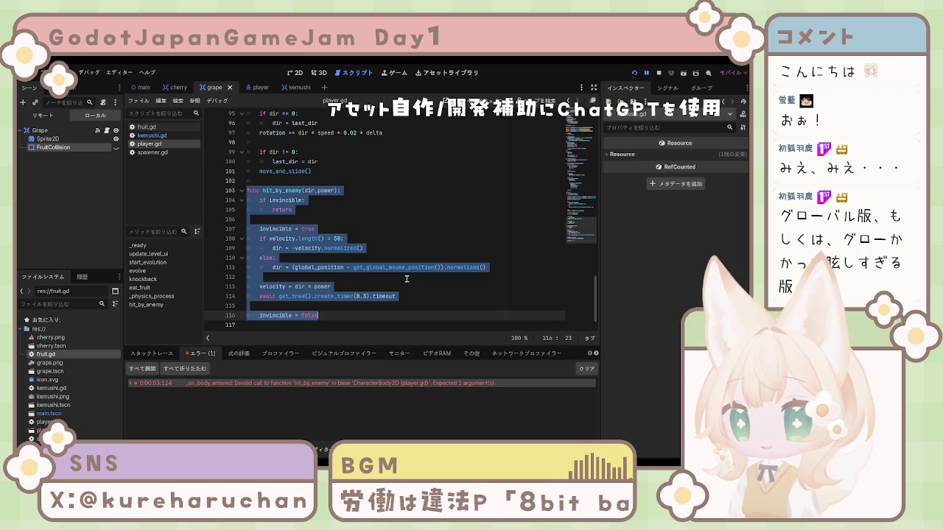
pyautogui.write('func hit_by_enemy(dir, power): \tif invincible: \t\treturn  \tinvincible = true  \tvelocity = dir * power  \tawait get_tree().create_timer(0.3).timeout  \tinvincible = false')
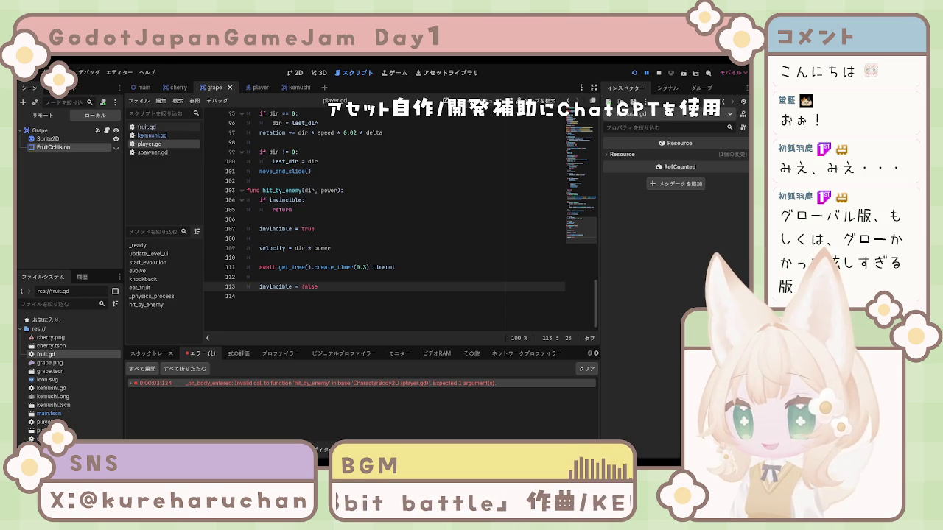
pyautogui.hotkey('alt', 'o')
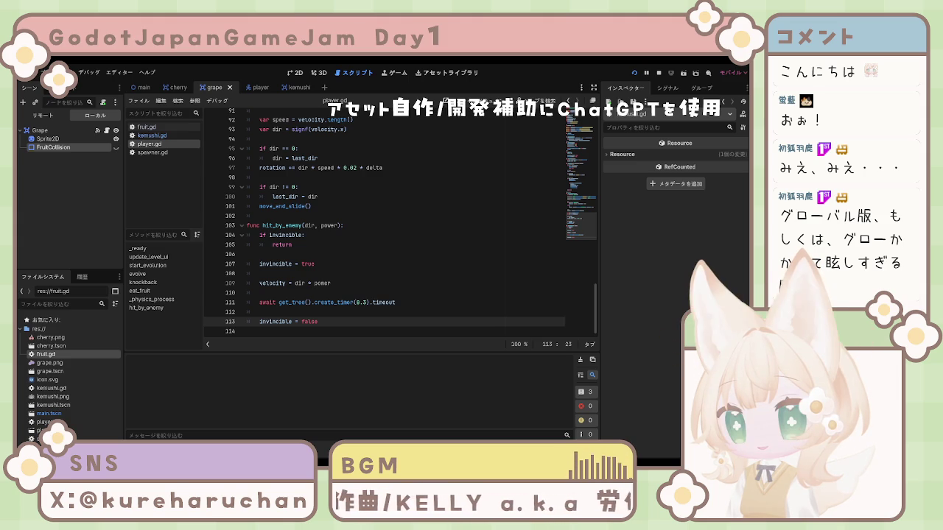
pyautogui.press('F5')
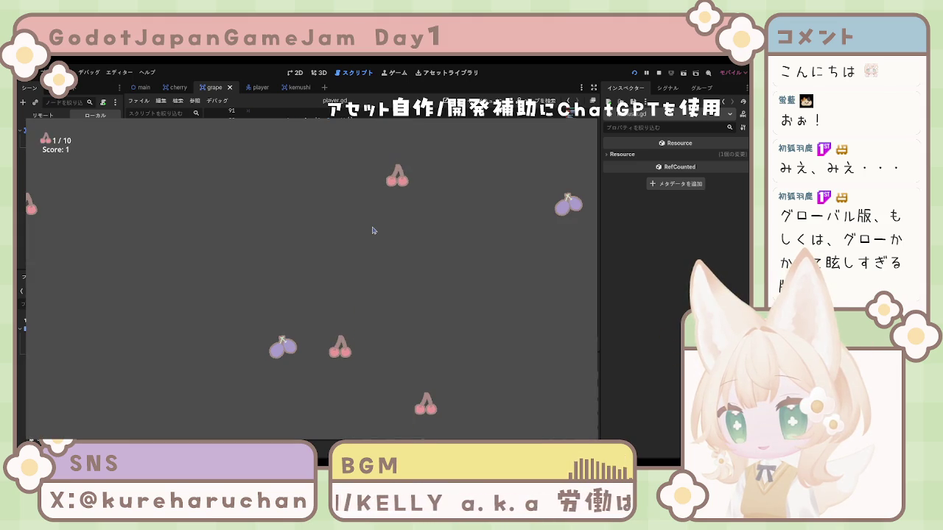
pyautogui.press('Up')
pyautogui.press('Down')
pyautogui.press('Up')
pyautogui.press('Left')
pyautogui.press('Down')
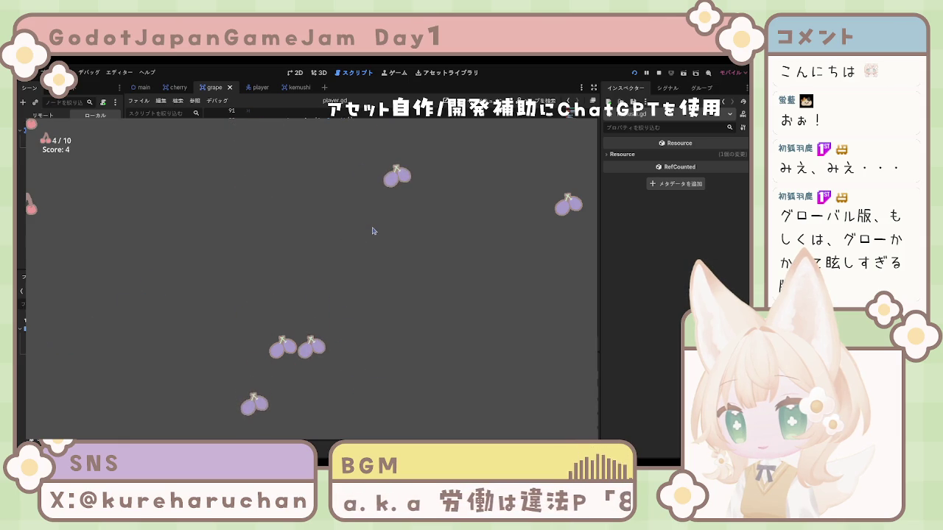
pyautogui.press('Down')
pyautogui.press('Left')
pyautogui.press('Up')
pyautogui.press('Right')
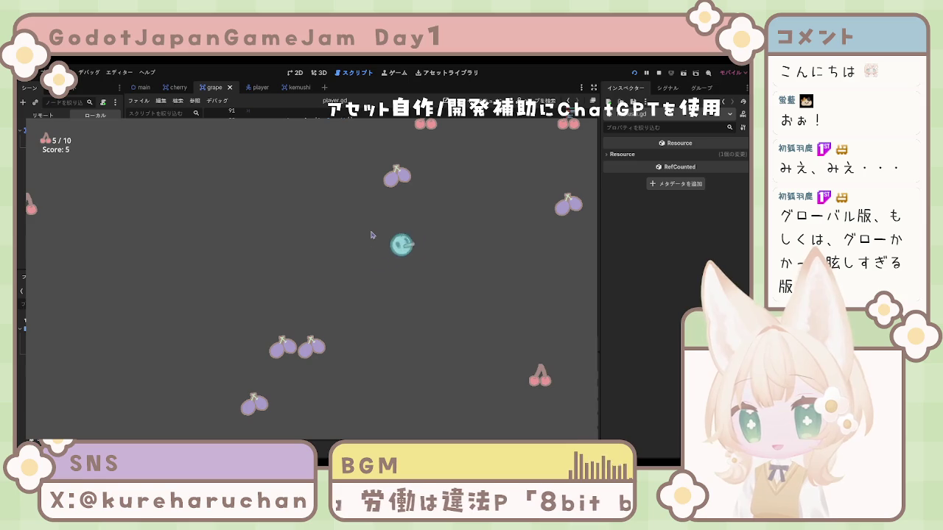
pyautogui.press('Left')
pyautogui.press('Down')
pyautogui.press('Down')
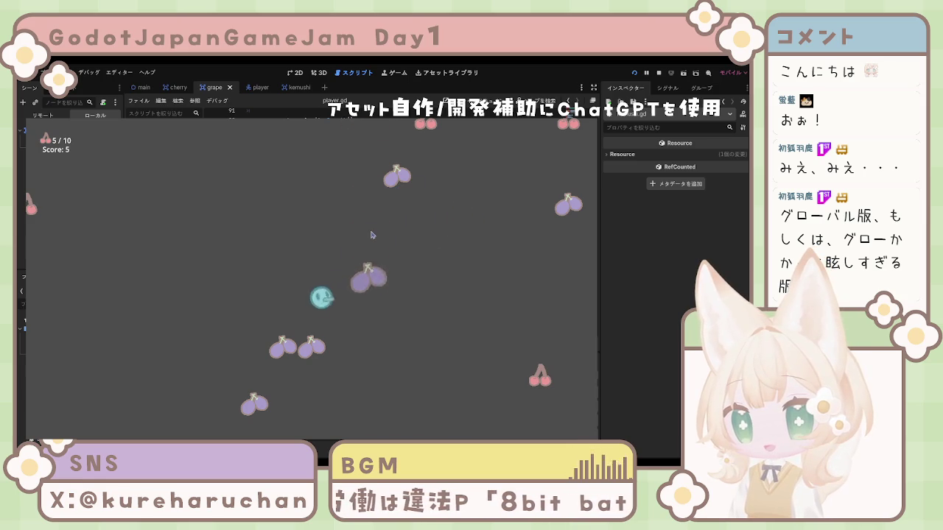
pyautogui.press('Left')
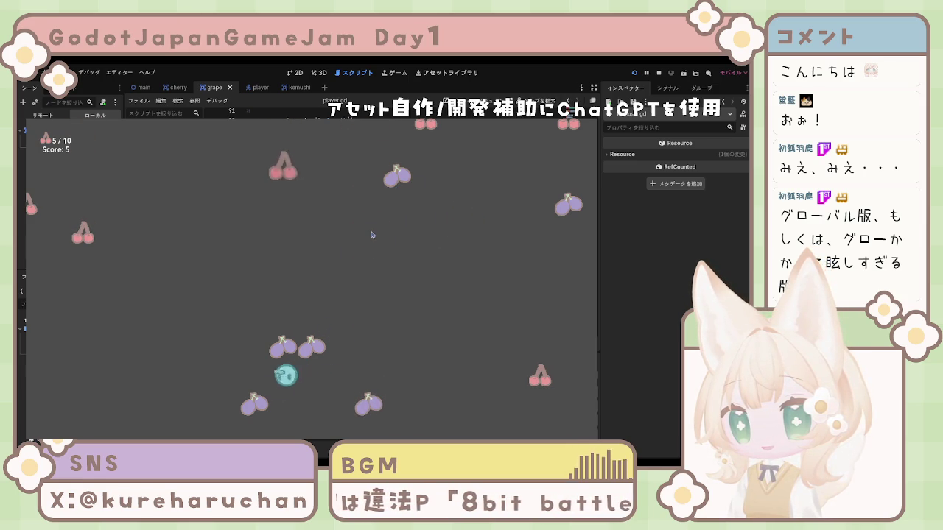
pyautogui.press('Right')
pyautogui.press('Up')
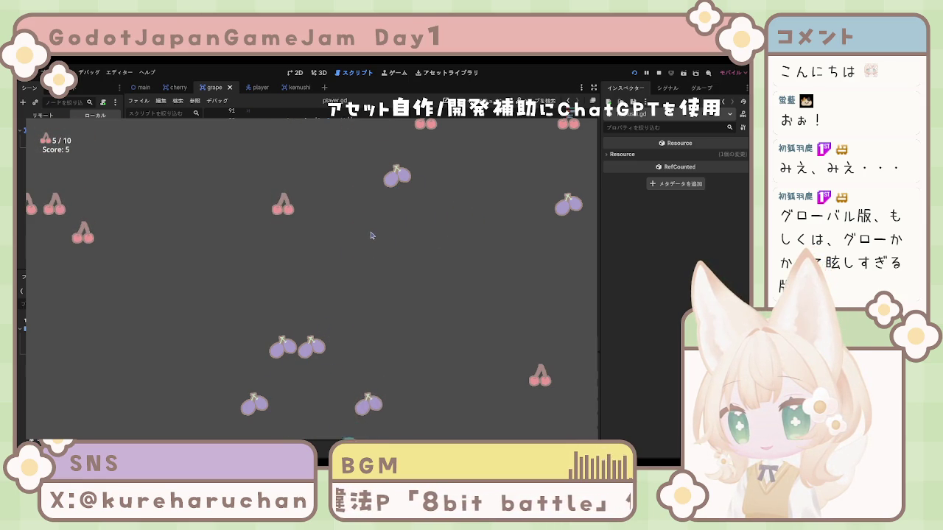
pyautogui.press('Left')
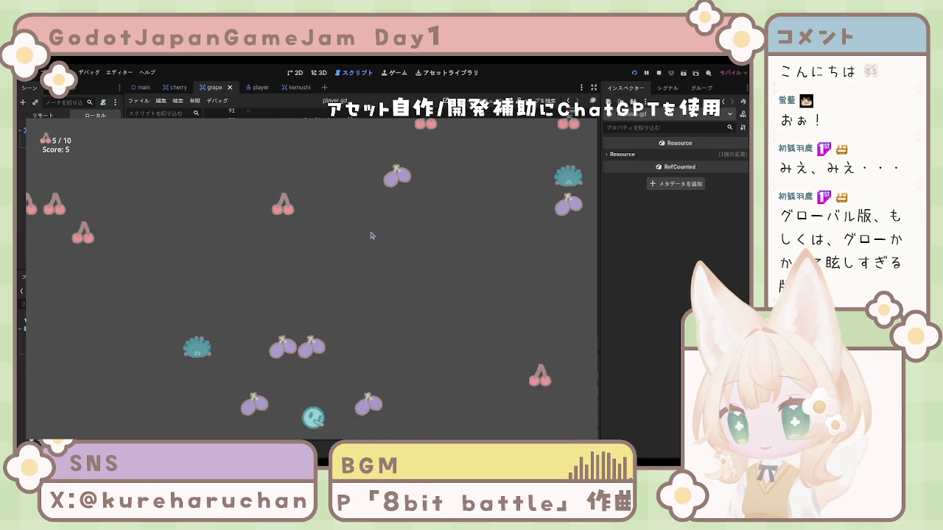
pyautogui.press('Down')
pyautogui.press('Right')
pyautogui.press('Up')
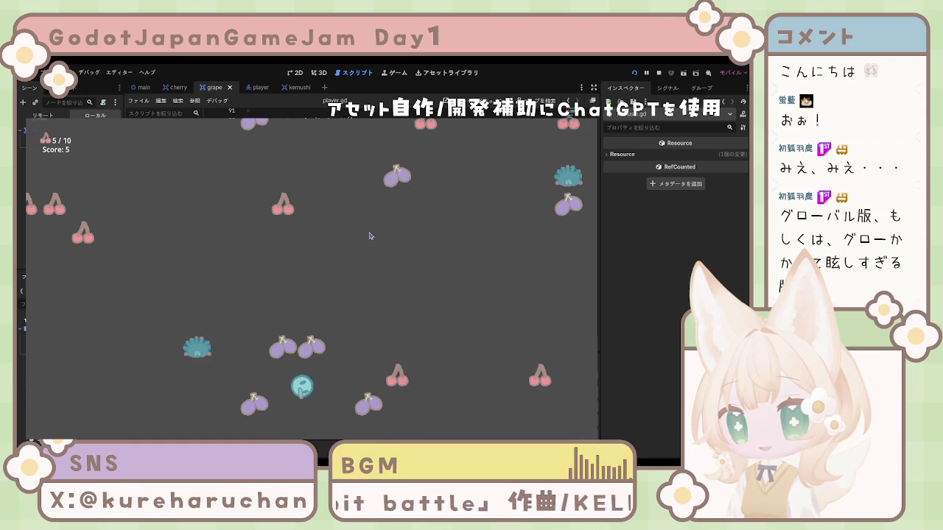
pyautogui.press('Down')
pyautogui.press('Right')
pyautogui.press('Up')
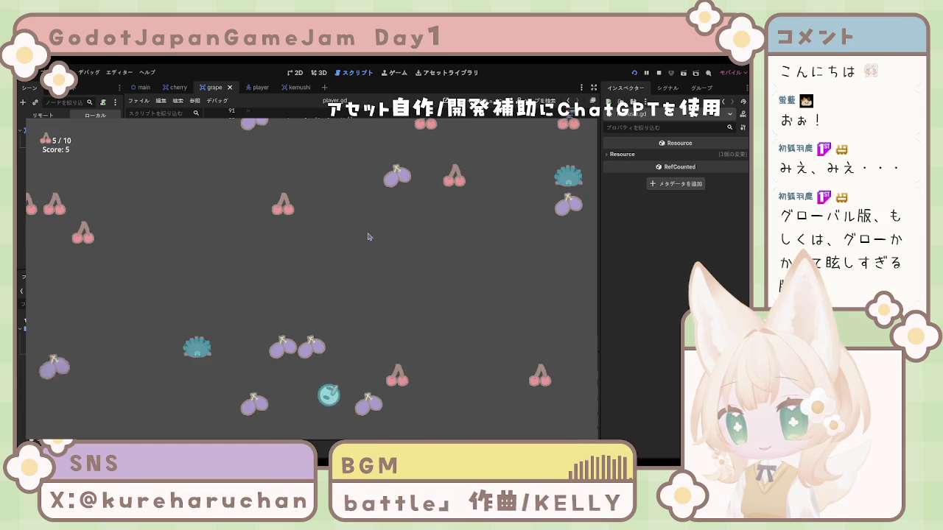
pyautogui.press('Right')
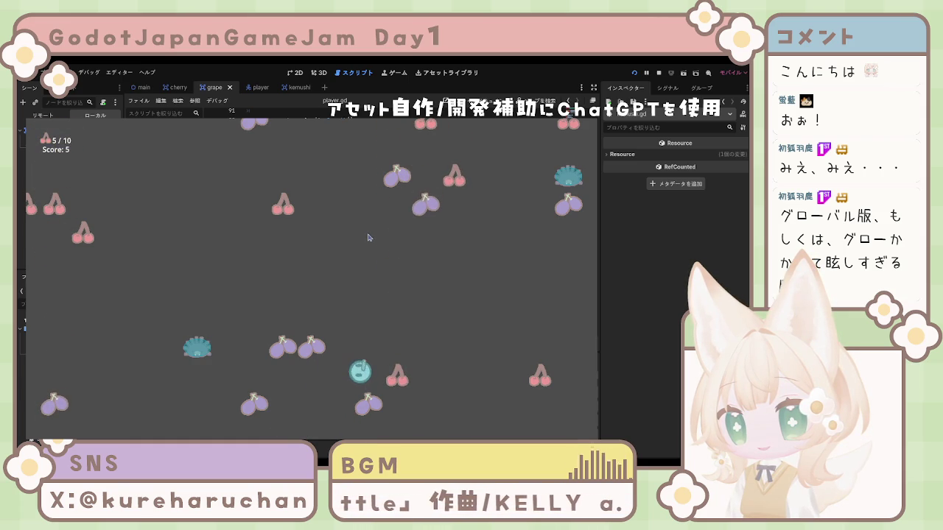
pyautogui.press('Up')
pyautogui.press('Right')
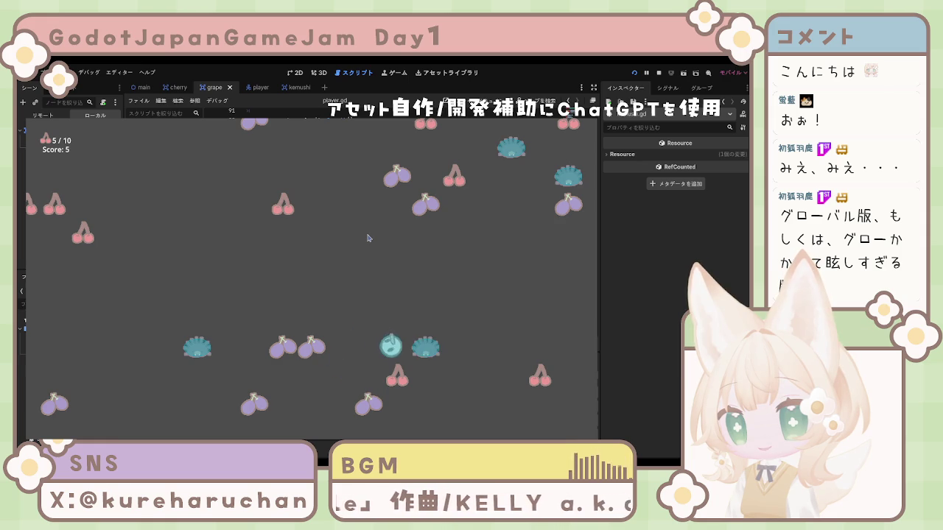
pyautogui.press('Left')
pyautogui.press('Right')
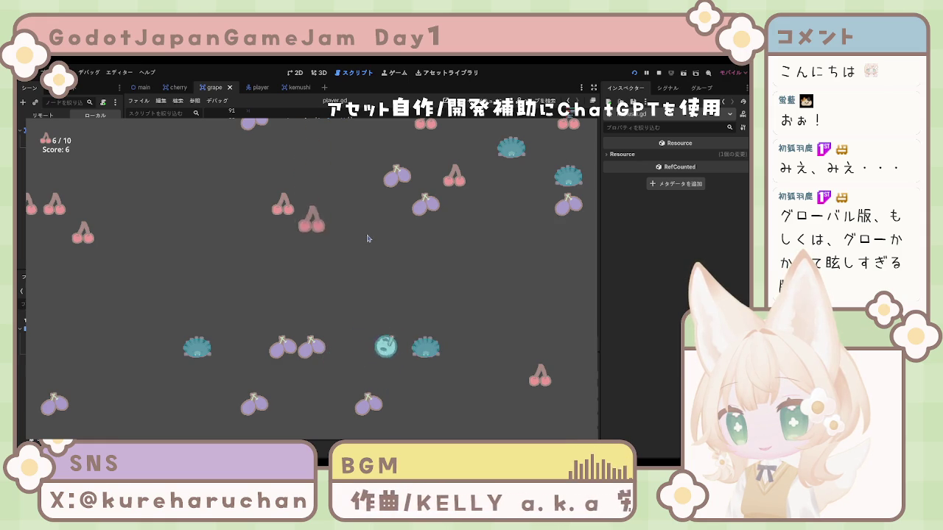
pyautogui.press('Up')
pyautogui.press('Left')
pyautogui.press('Right')
pyautogui.press('Down')
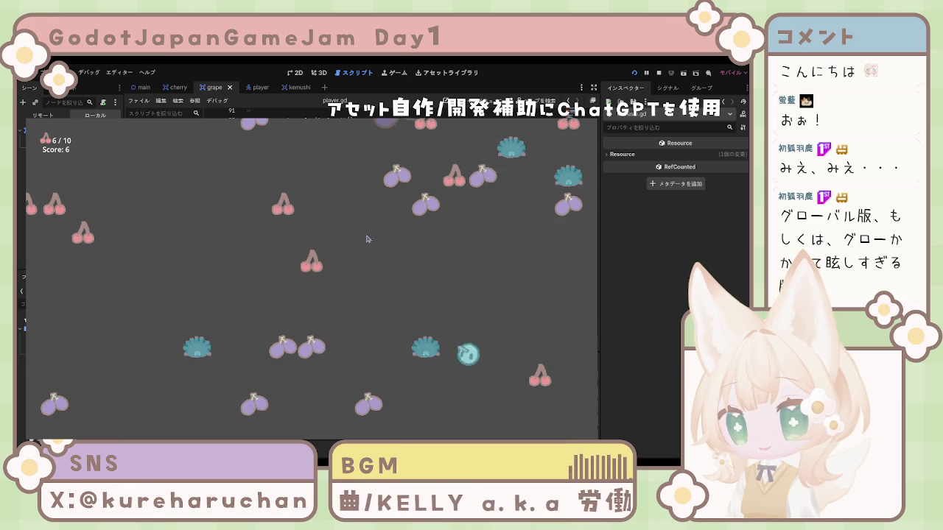
pyautogui.press('Up')
pyautogui.press('Up')
pyautogui.press('Left')
pyautogui.press('Down')
pyautogui.press('Left')
pyautogui.press('Right')
pyautogui.press('Left')
pyautogui.press('Right')
pyautogui.press('Up')
pyautogui.press('Right')
pyautogui.press('Down')
pyautogui.press('Up')
pyautogui.press('Right')
pyautogui.press('Down')
pyautogui.press('Up')
pyautogui.press('Left')
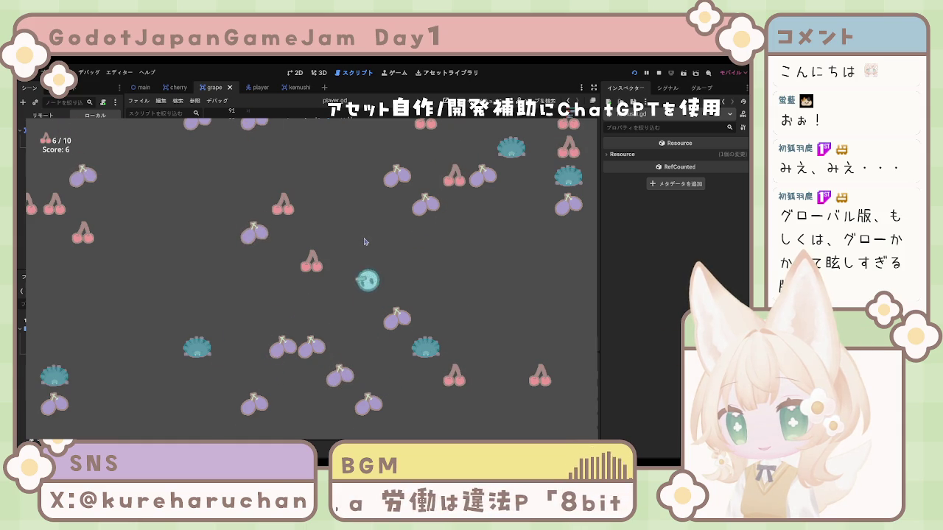
pyautogui.press('Down')
pyautogui.press('Up')
pyautogui.press('Right')
pyautogui.press('Left')
pyautogui.press('Down')
pyautogui.press('Right')
pyautogui.press('Up')
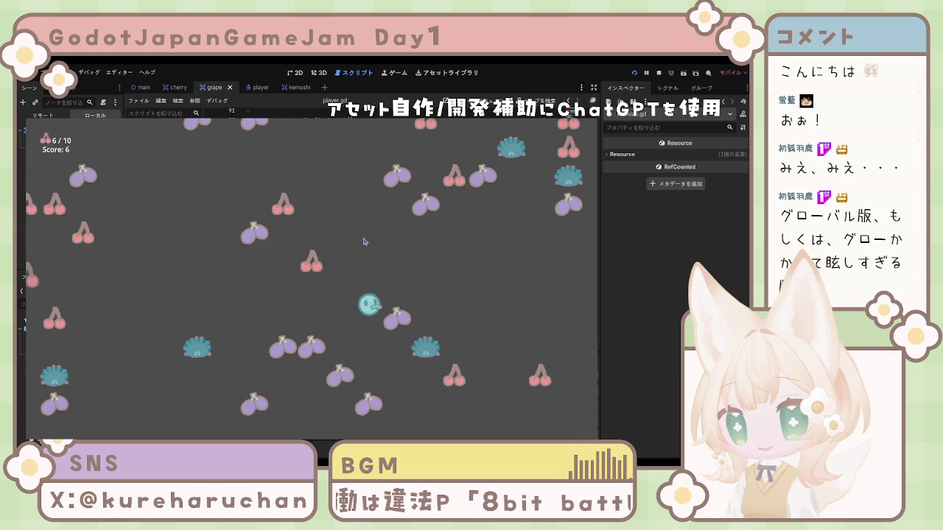
pyautogui.press('Left')
pyautogui.press('Down')
pyautogui.press('Down')
pyautogui.press('Left')
pyautogui.press('Down')
pyautogui.press('Right')
pyautogui.press('Left')
pyautogui.press('Down')
pyautogui.press('Up')
pyautogui.press('Left')
pyautogui.press('Up')
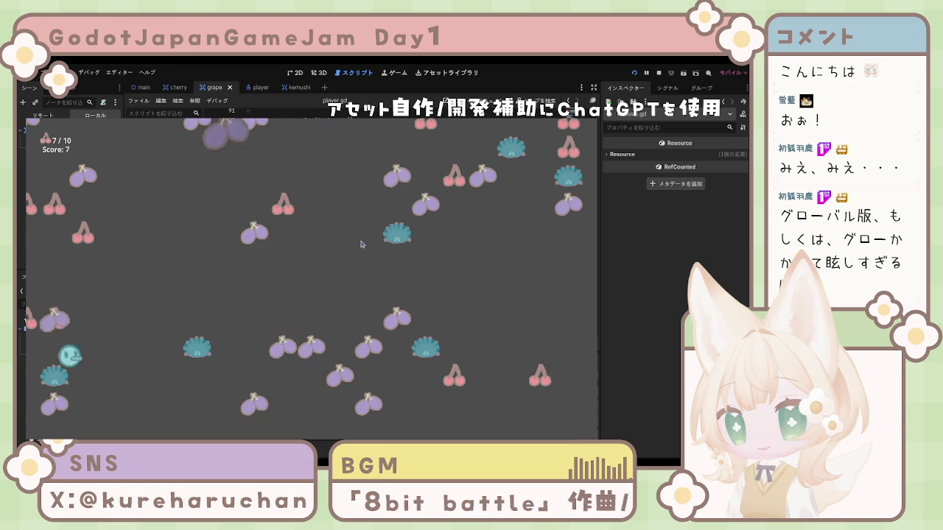
pyautogui.press('Right')
pyautogui.press('Down')
pyautogui.press('Left')
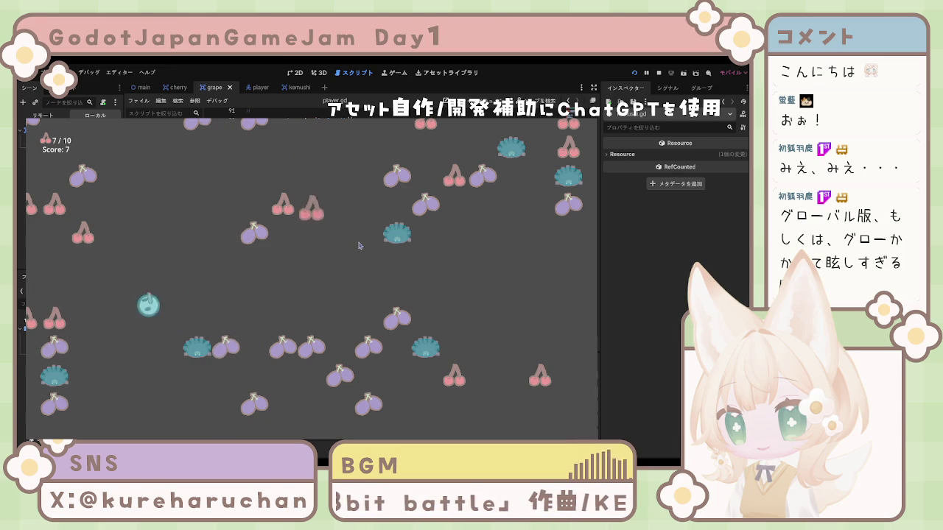
pyautogui.press('Up')
pyautogui.press('Down')
pyautogui.press('Down')
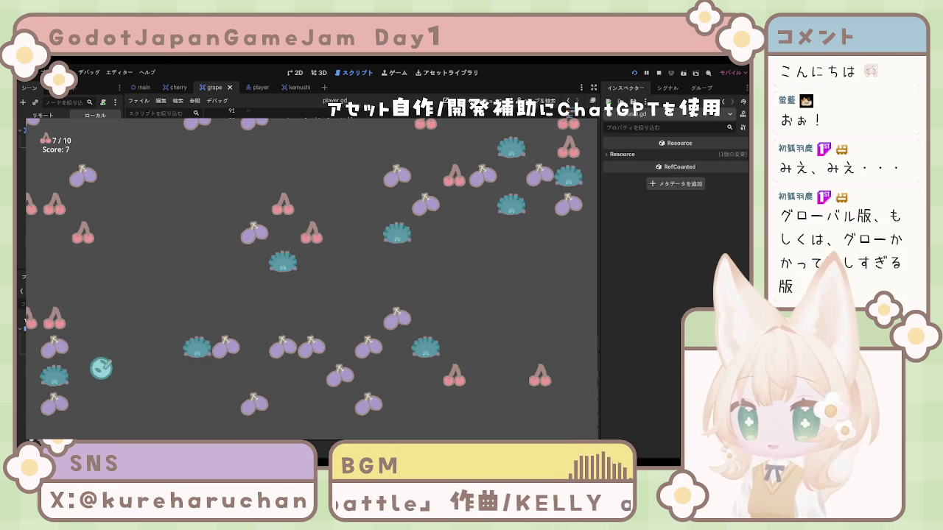
pyautogui.press('F8')
pyautogui.click(388, 265)
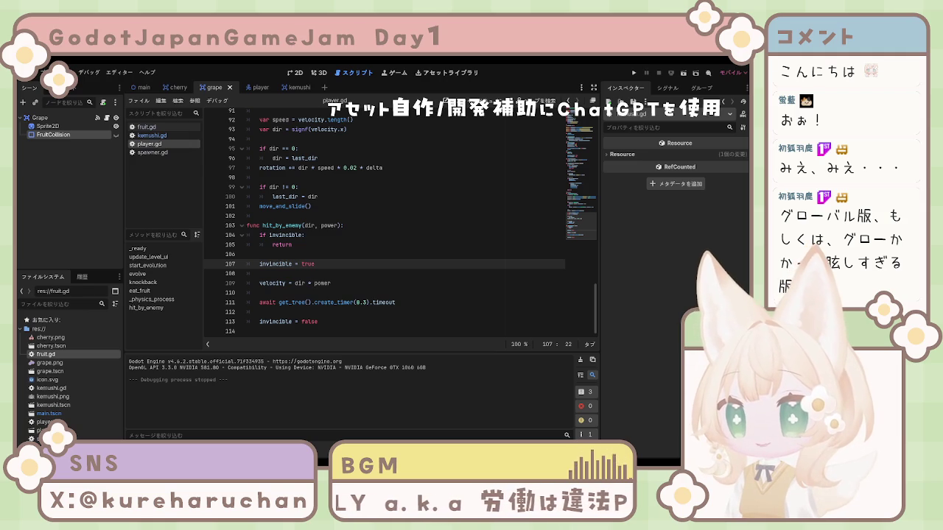
# Step: Browse spawner.gd, kemushi.gd and fruit.gd from the script list
pyautogui.click(361, 284)
pyautogui.click(158, 150)
pyautogui.click(156, 136)
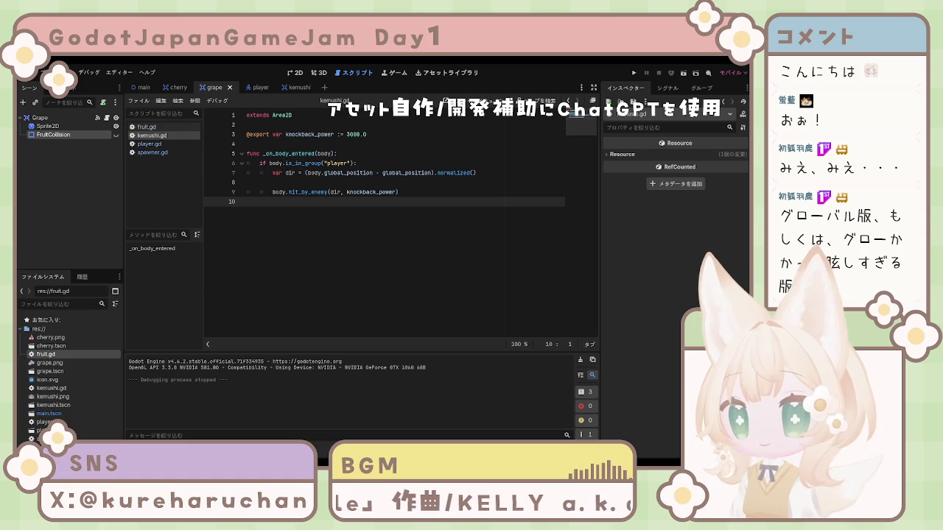
pyautogui.click(159, 128)
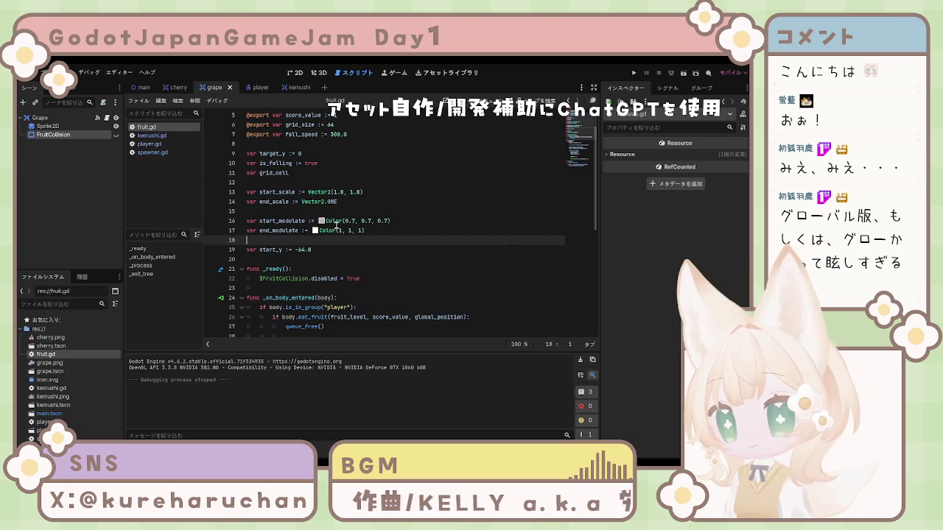
pyautogui.scroll(-2, 335, 225)
pyautogui.scroll(-2, 331, 225)
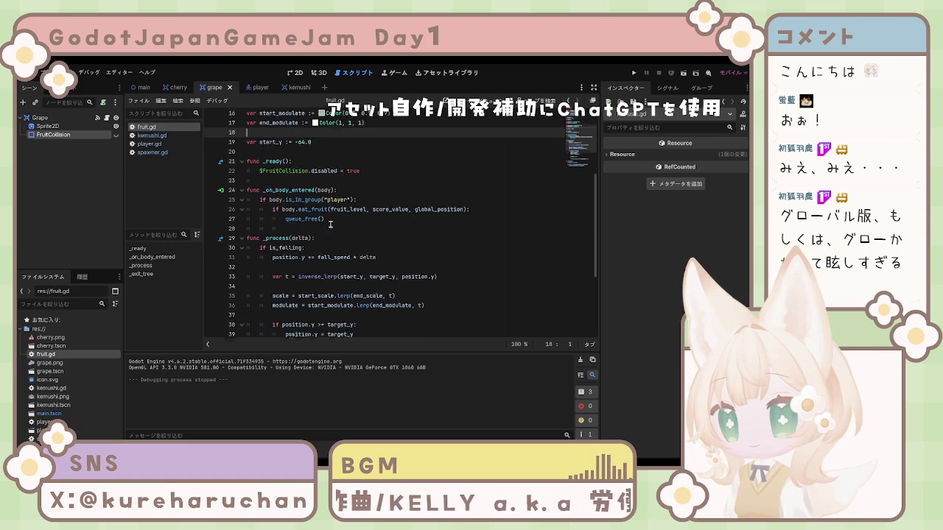
# Step: Inspect kemushi.gd's player group check and knockback direction on lines 6–7
pyautogui.click(152, 136)
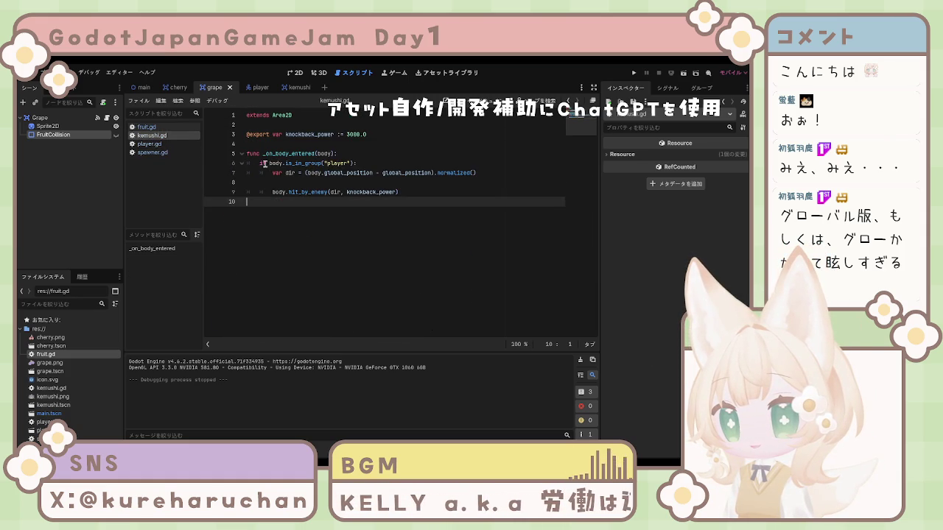
pyautogui.moveTo(260, 162); pyautogui.dragTo(380, 163)
pyautogui.moveTo(488, 168); pyautogui.dragTo(492, 192)
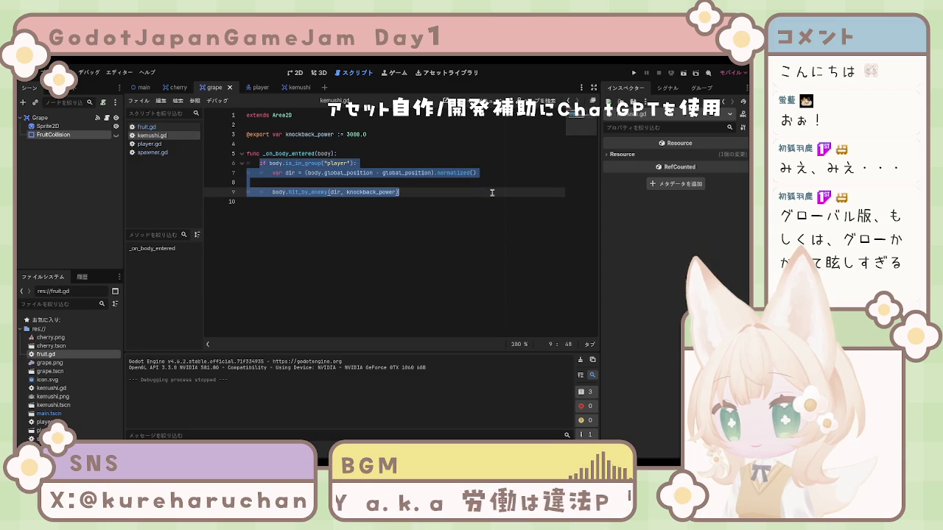
pyautogui.click(151, 127)
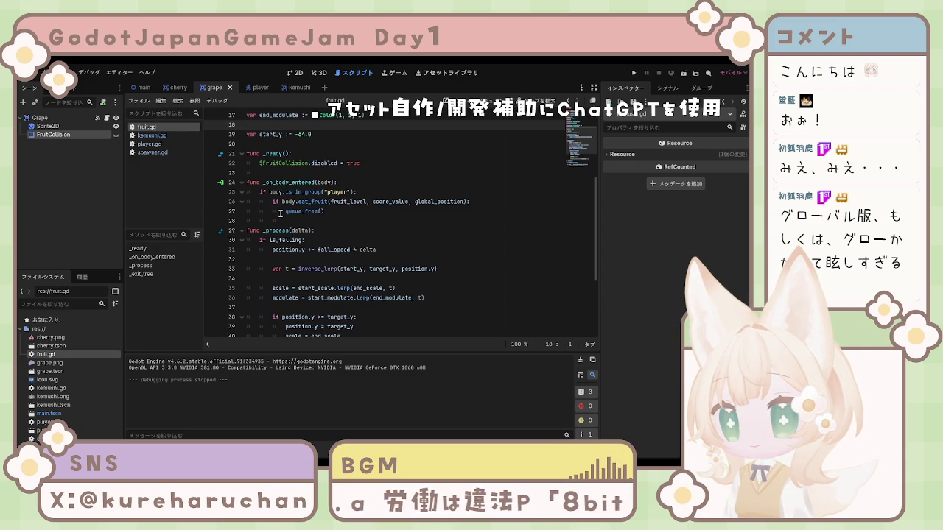
pyautogui.click(152, 136)
pyautogui.click(270, 180)
pyautogui.moveTo(259, 163); pyautogui.dragTo(328, 163)
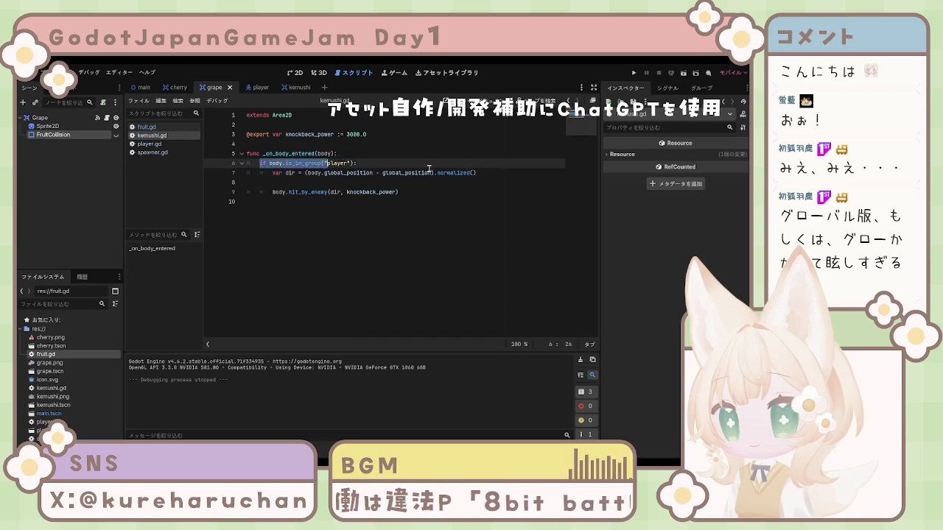
pyautogui.click(418, 162)
pyautogui.moveTo(271, 173); pyautogui.dragTo(410, 179)
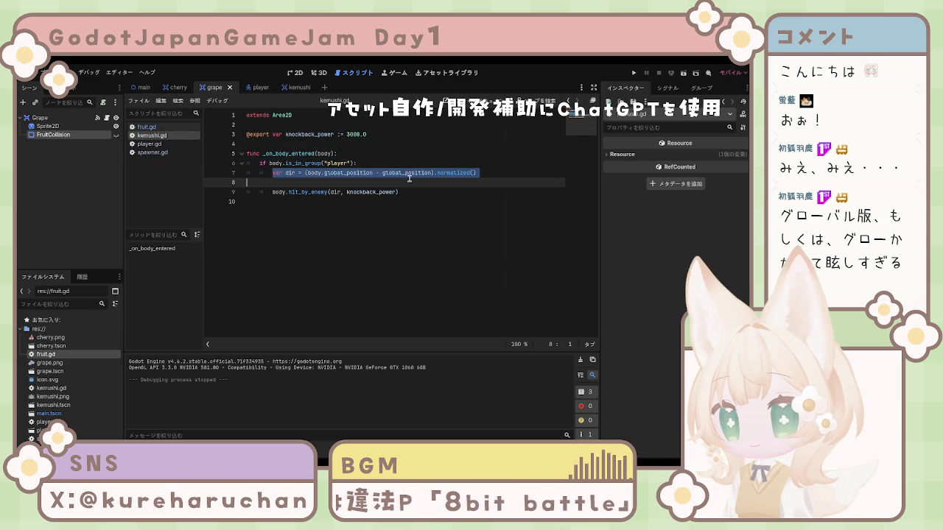
pyautogui.click(467, 214)
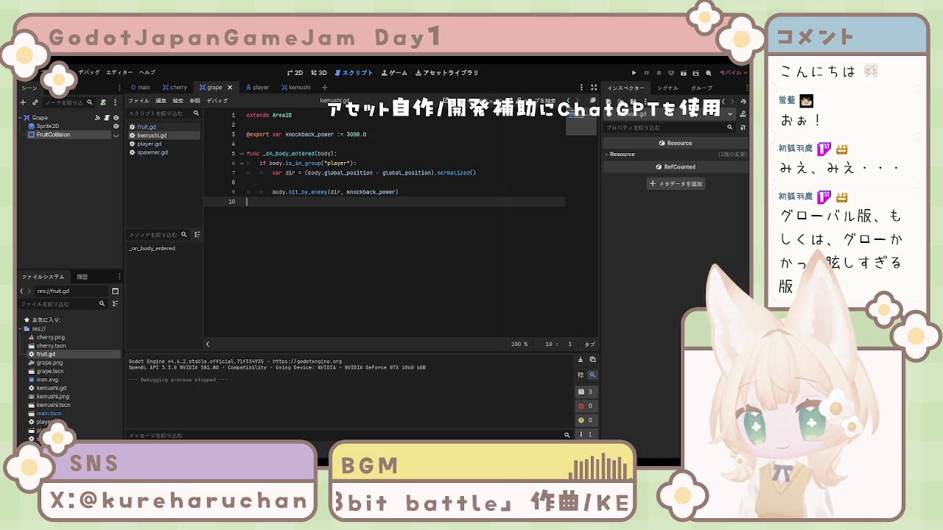
# Step: Review fruit.gd's _process function and its is_falling check
pyautogui.click(147, 127)
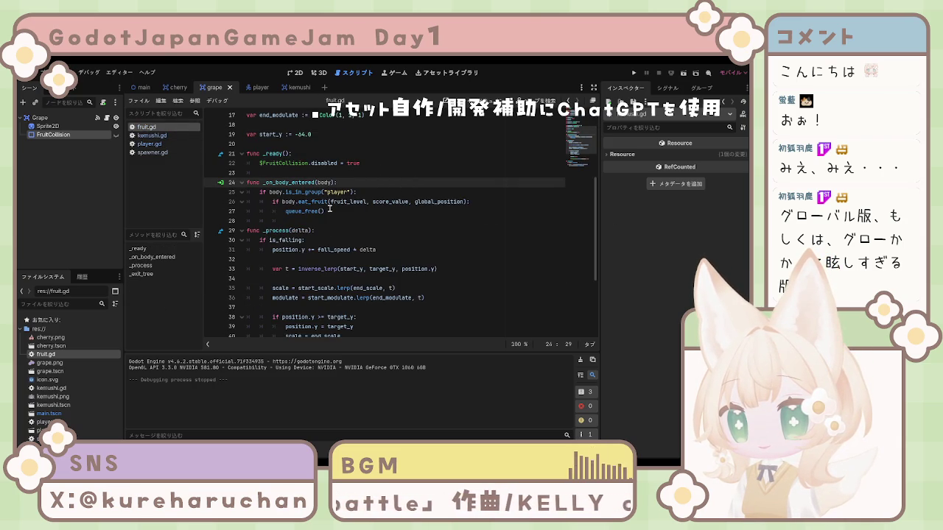
pyautogui.click(325, 221)
pyautogui.click(316, 229)
pyautogui.click(319, 240)
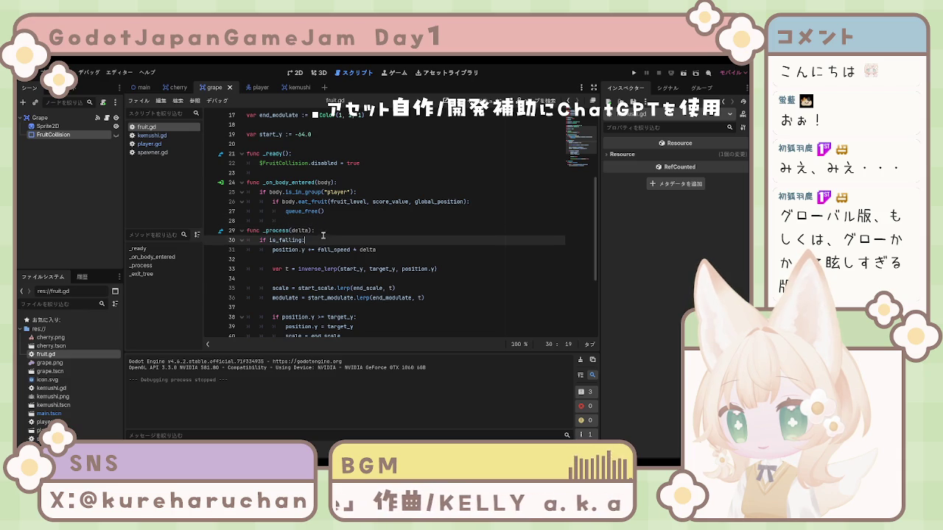
pyautogui.scroll(5, 321, 236)
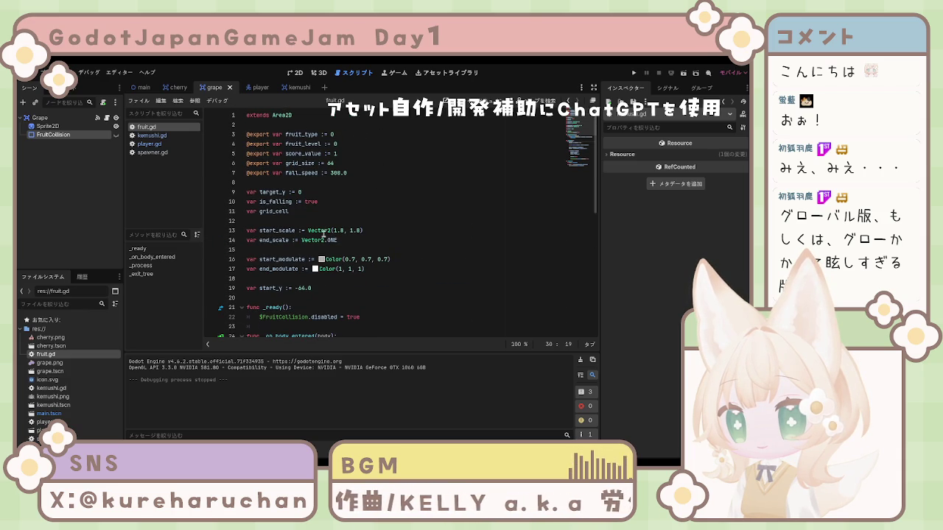
pyautogui.scroll(-5, 327, 233)
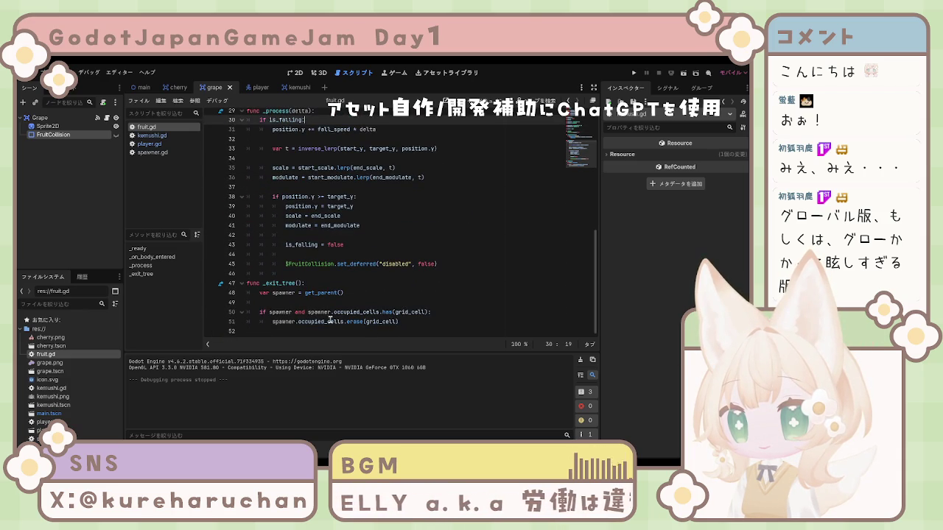
pyautogui.scroll(3, 339, 312)
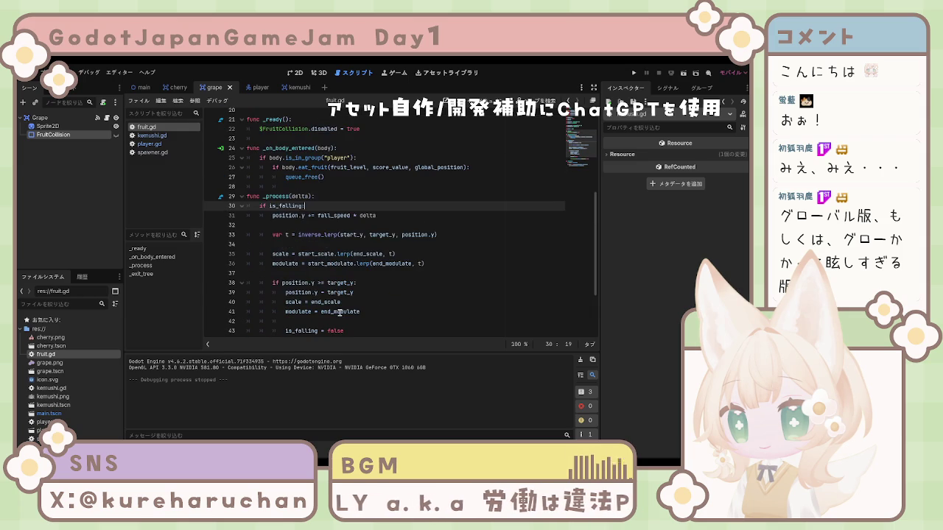
pyautogui.scroll(2, 339, 312)
pyautogui.click(151, 144)
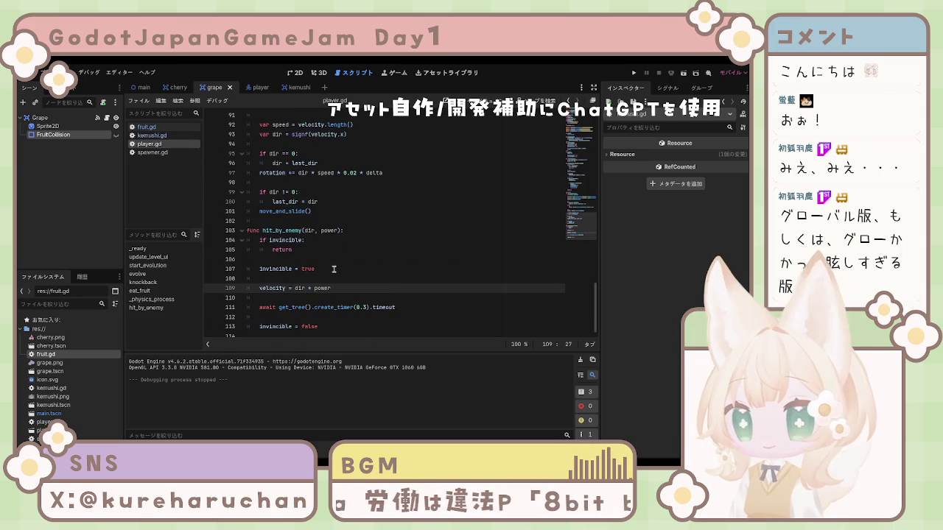
# Step: Scroll up player.gd to eat_fruit's too-big-fruit check and select the old knockback function
pyautogui.scroll(4, 339, 262)
pyautogui.scroll(6, 333, 268)
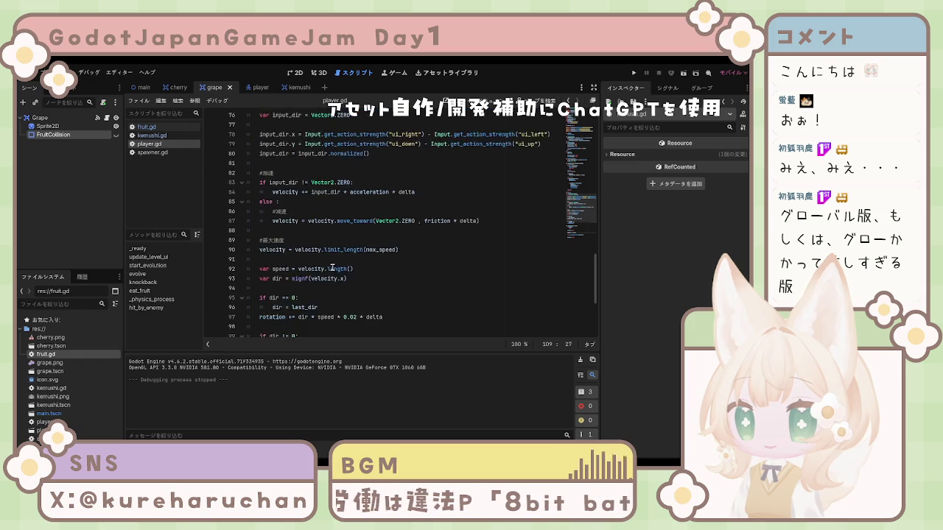
pyautogui.scroll(7, 333, 268)
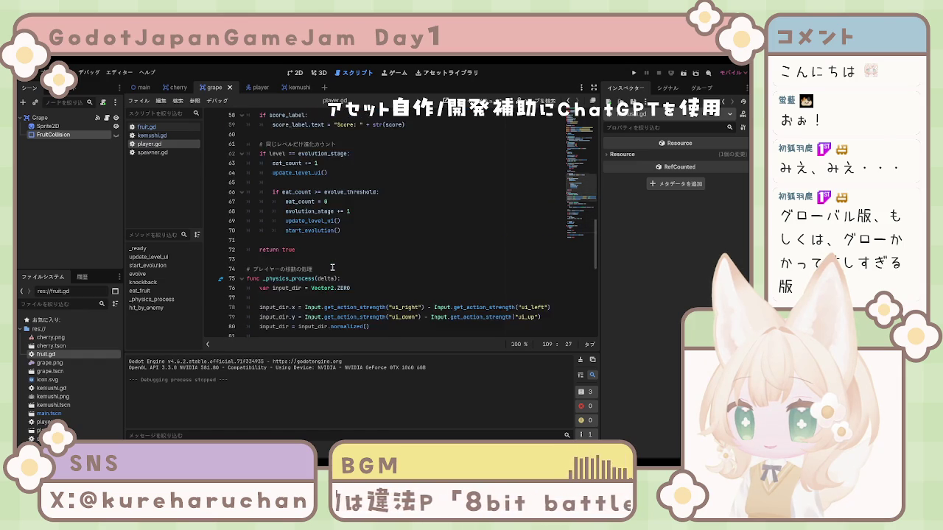
pyautogui.scroll(1, 332, 269)
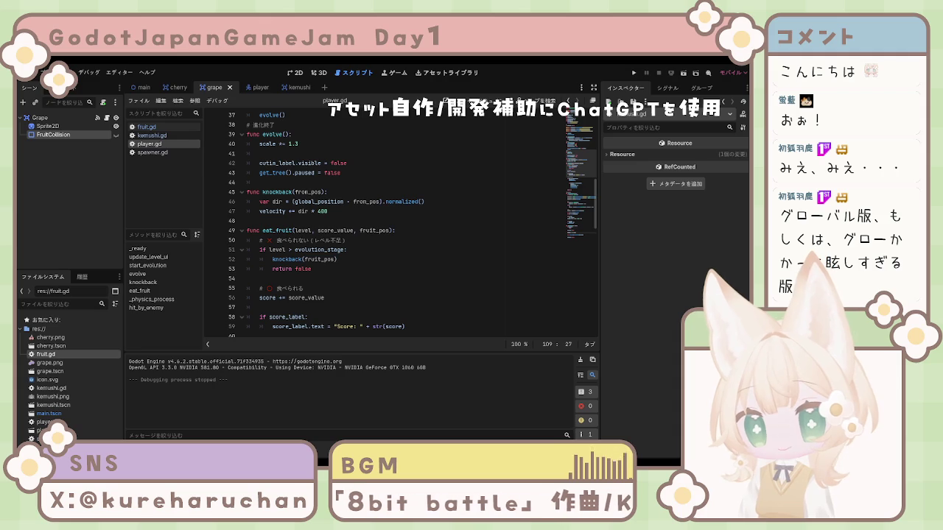
pyautogui.click(324, 269)
pyautogui.click(287, 259)
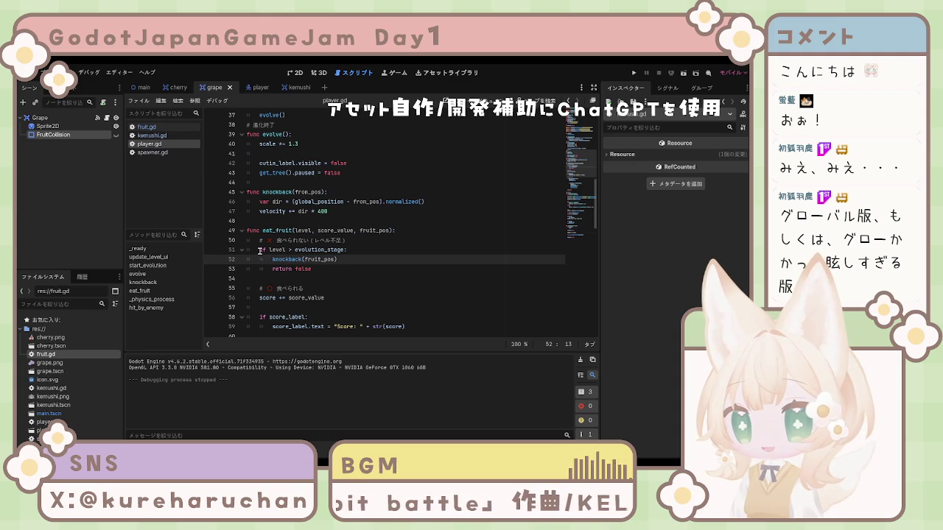
pyautogui.click(259, 250)
pyautogui.click(254, 242)
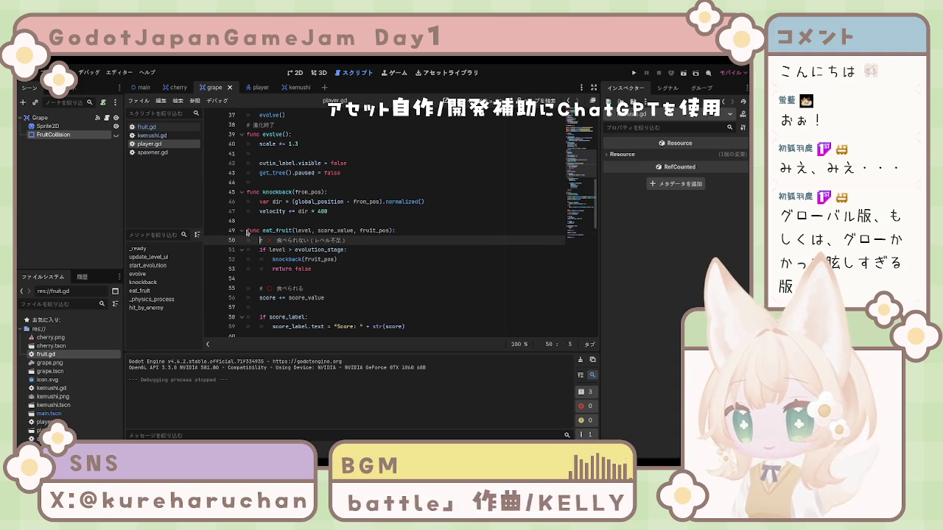
pyautogui.moveTo(248, 194)
pyautogui.mouseDown()
pyautogui.moveTo(373, 200)
pyautogui.moveTo(380, 211)
pyautogui.mouseUp()
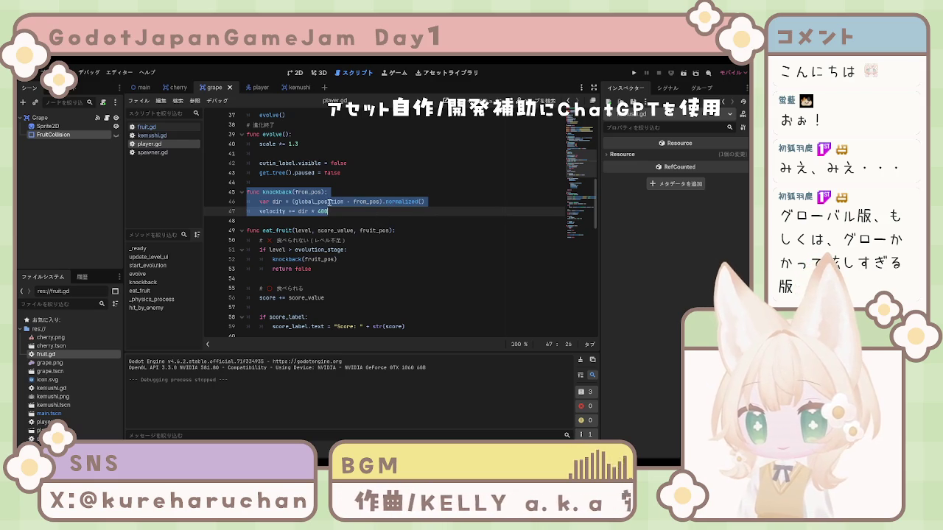
# Step: Delete the knockback function and replace knockback(fruit_pos) with the dir line and hit_by_enemy(dir, 500)
pyautogui.press('BackSpace')
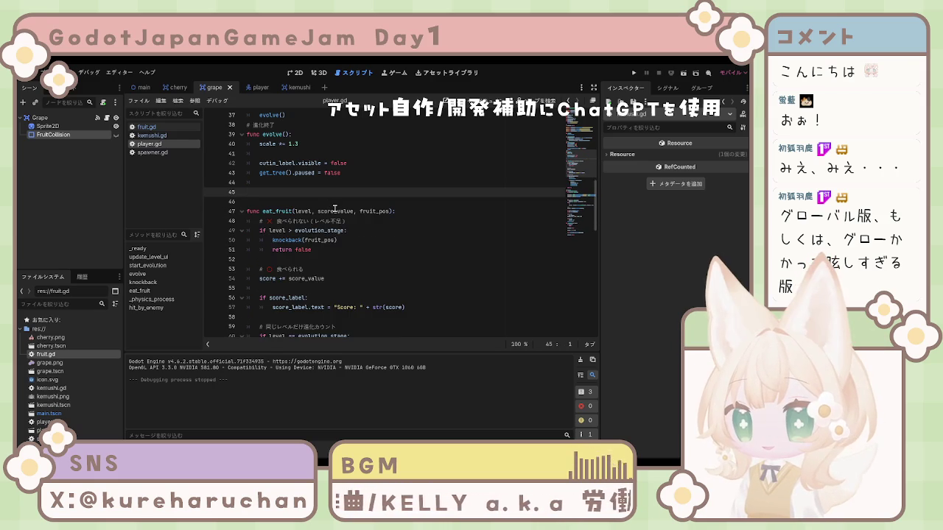
pyautogui.press('BackSpace')
pyautogui.press('BackSpace')
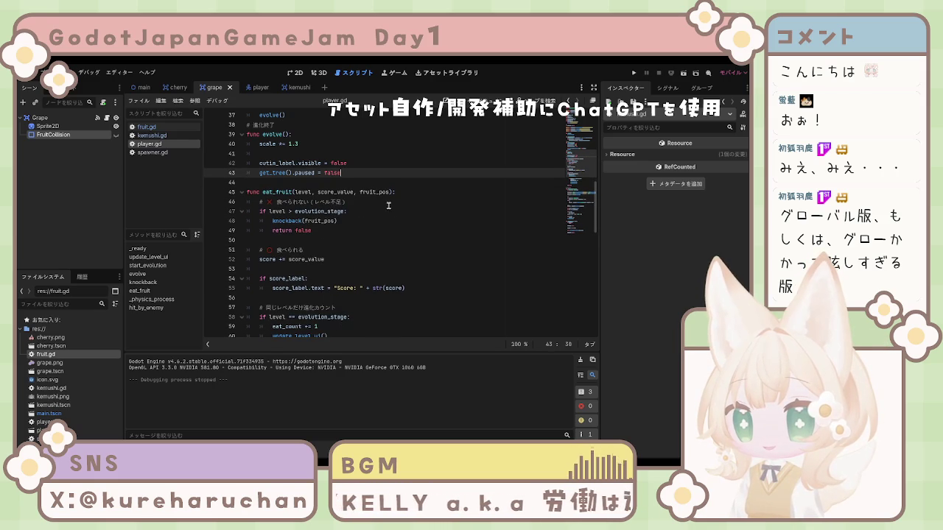
pyautogui.click(373, 204)
pyautogui.click(291, 221)
pyautogui.doubleClick(298, 221)
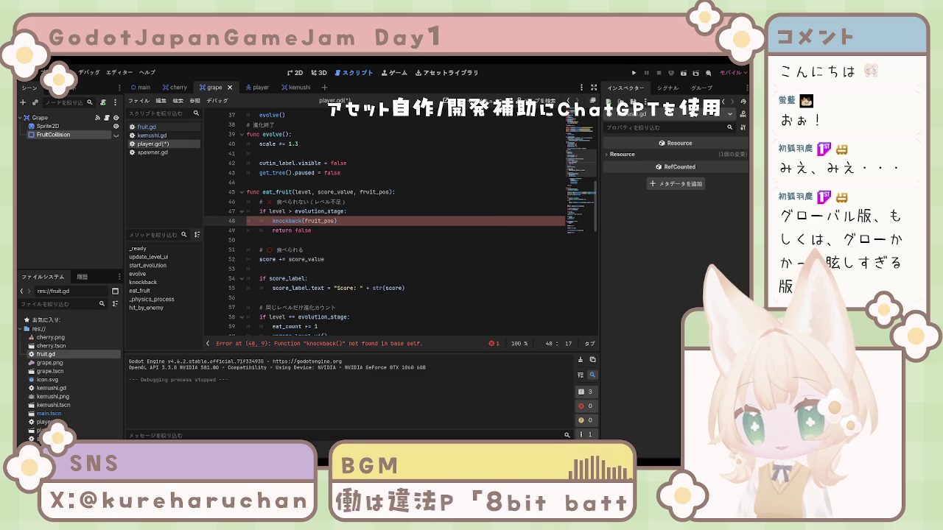
pyautogui.click(336, 221)
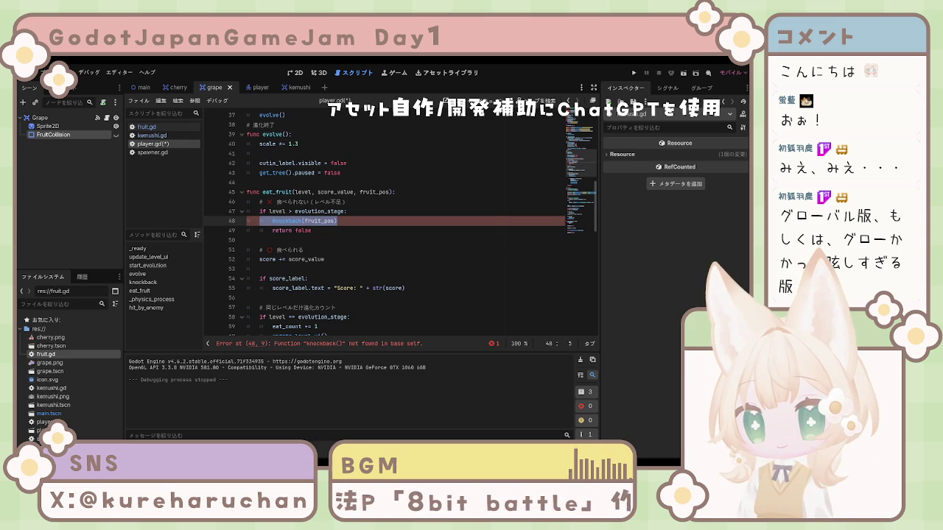
pyautogui.click(282, 221)
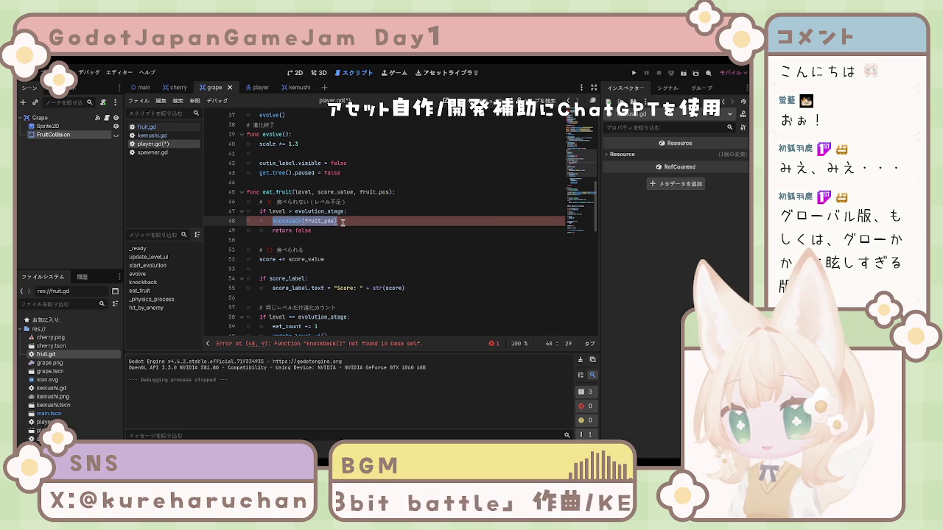
pyautogui.write('var dir = (global_position - fruit_pos).normalized() hit_by_enemy(dir, 500)')
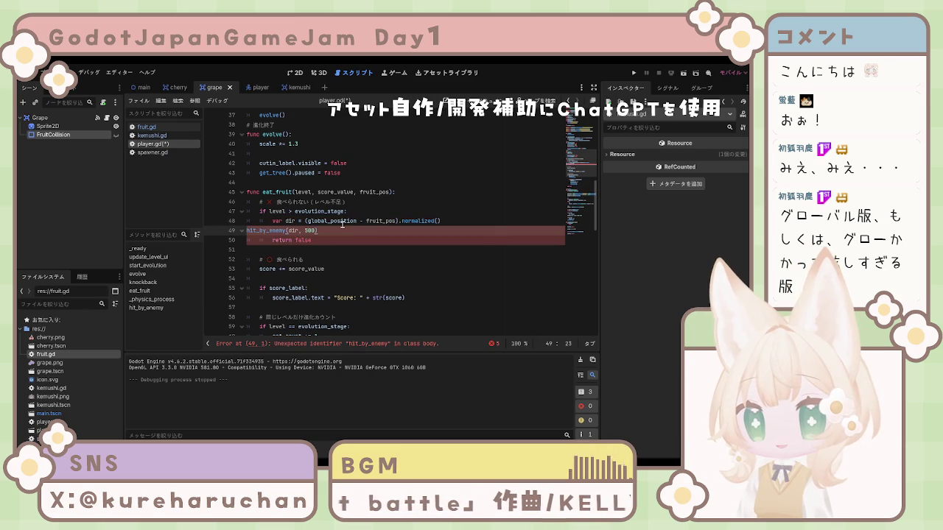
pyautogui.hotkey('ctrl', 's')
# Step: Indent the hit_by_enemy call into the if block, save, and check the dir expression on line 48
pyautogui.click(335, 249)
pyautogui.click(247, 230)
pyautogui.press('Tab')
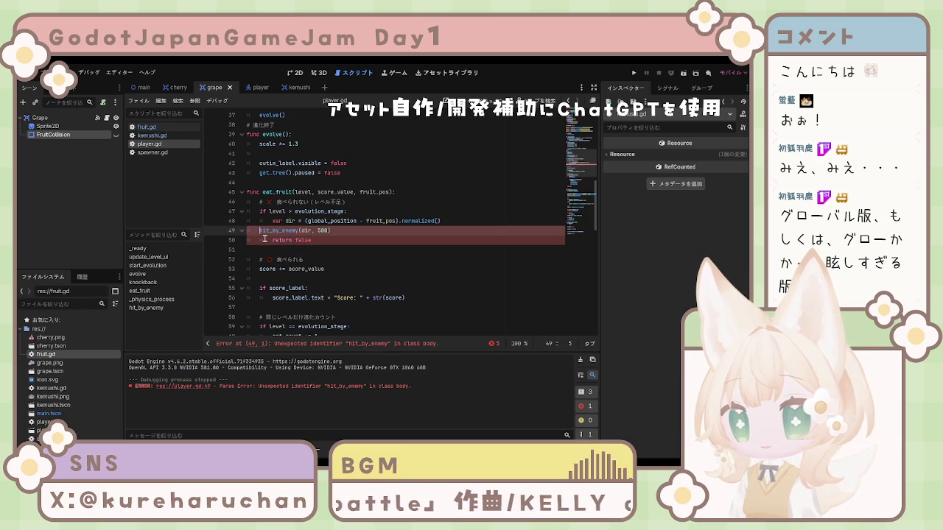
pyautogui.hotkey('ctrl', 's')
pyautogui.click(333, 253)
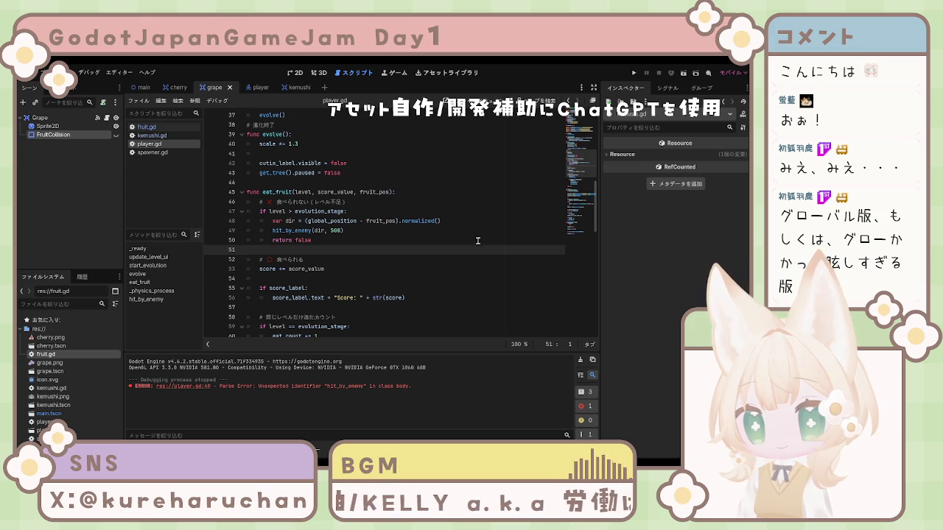
pyautogui.doubleClick(291, 220)
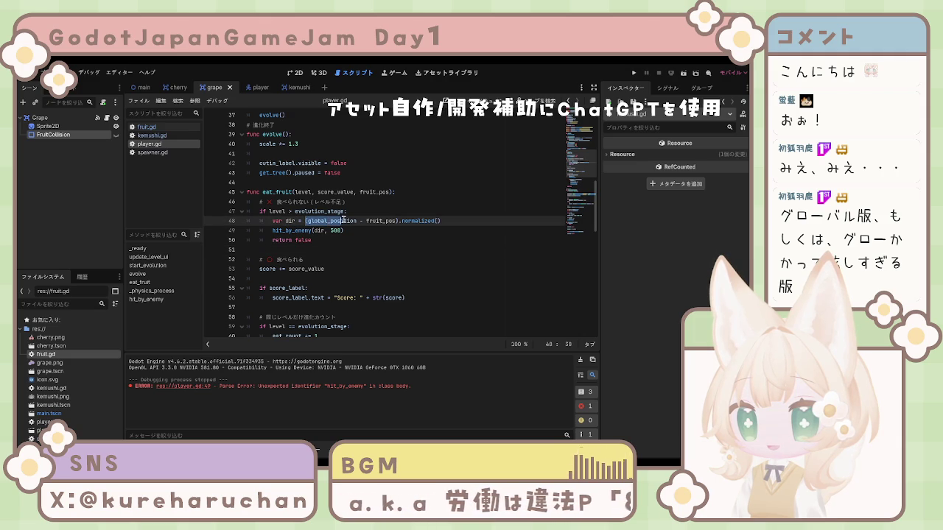
pyautogui.moveTo(381, 222); pyautogui.dragTo(435, 222)
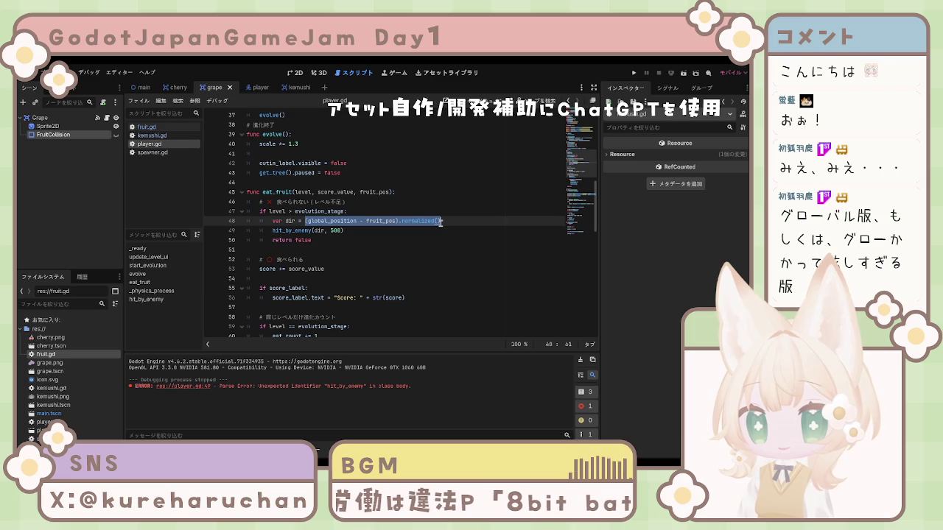
pyautogui.press('Down')
pyautogui.press('Down')
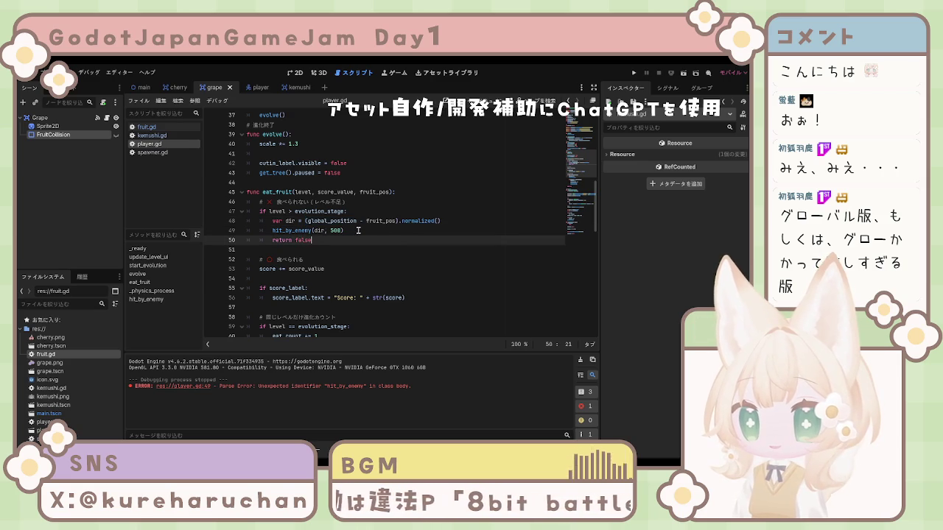
pyautogui.click(358, 231)
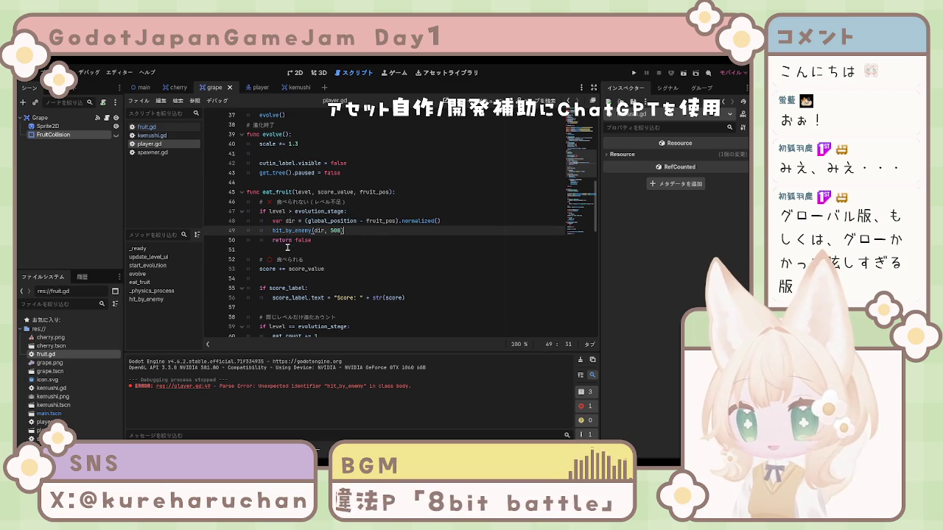
# Step: Relaunch the game to test knockback from too-big fruit, confirming the hit_by_enemy parse error is gone
pyautogui.press('Down')
pyautogui.press('Down')
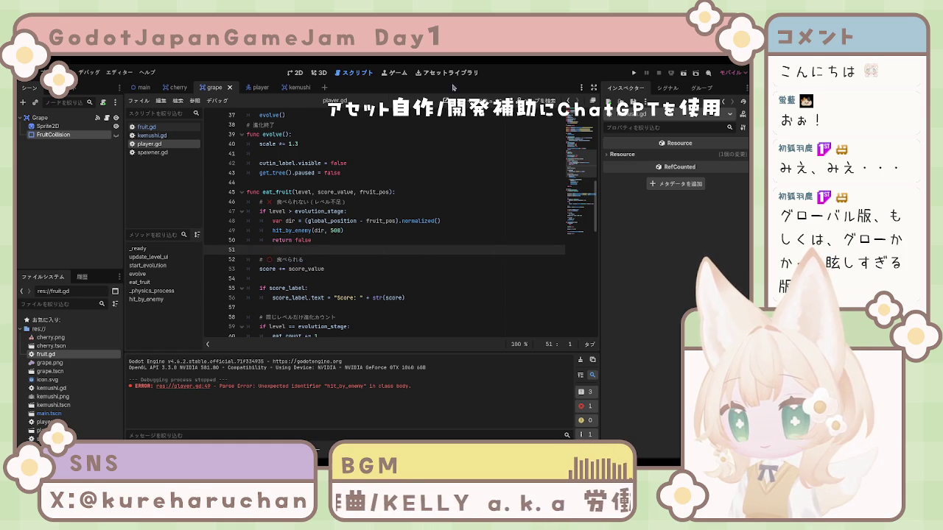
pyautogui.click(634, 72)
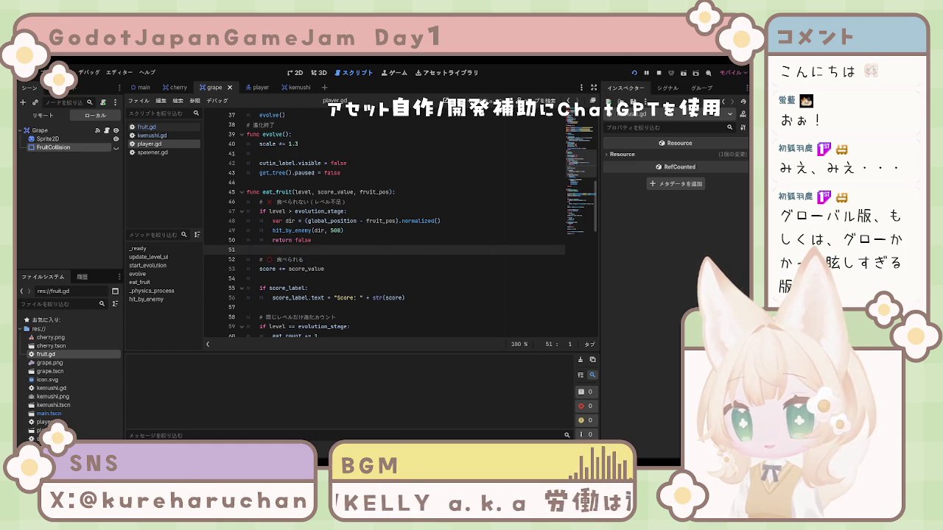
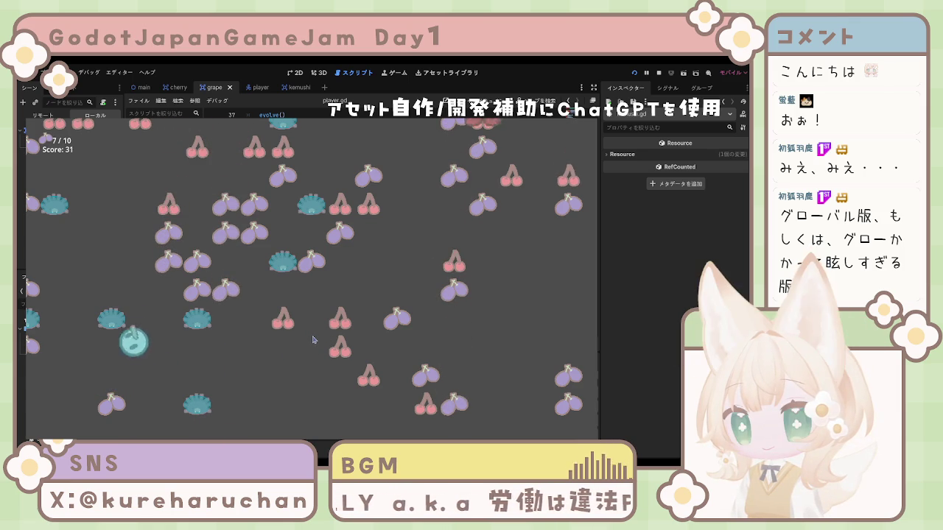
# Step: Restart the game, play a round eating grapes and cherries among hedgehogs to Score 9, then stop
pyautogui.press('F8')
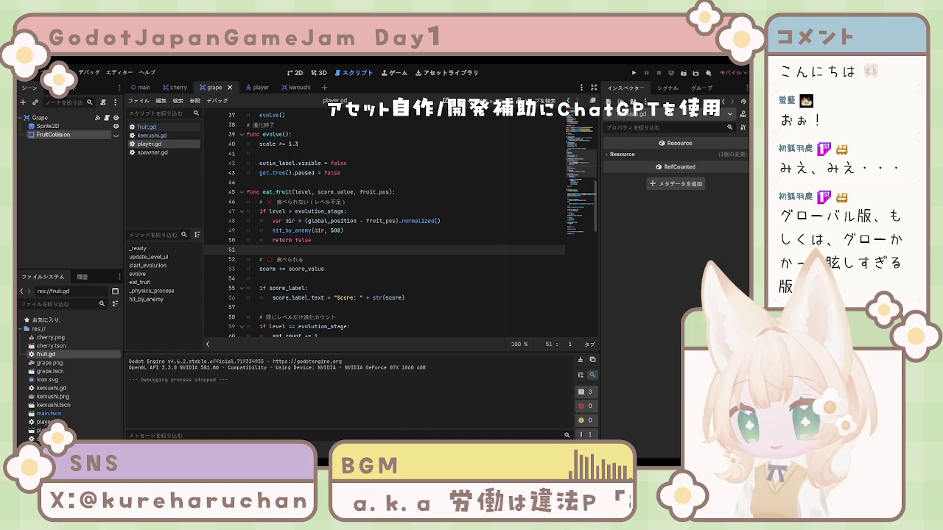
pyautogui.press('F5')
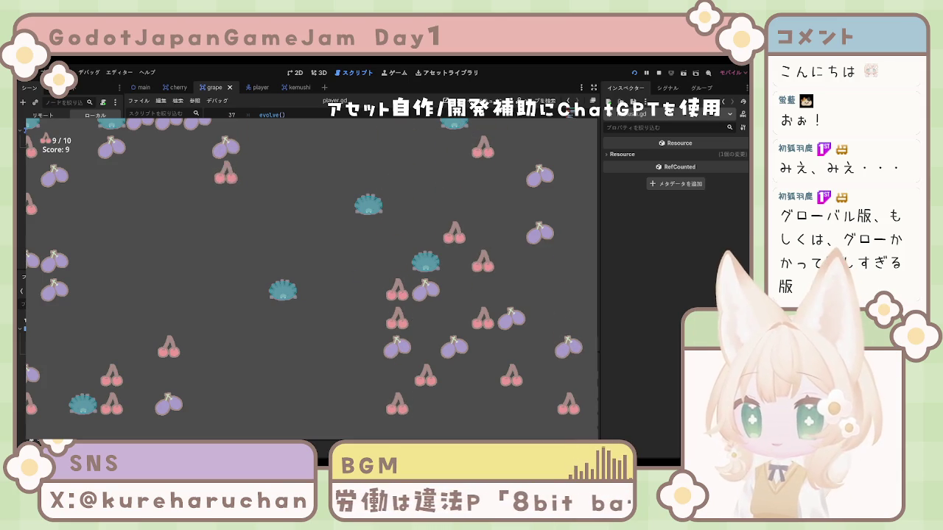
pyautogui.press('F8')
# Step: Check the return false lines in eat_fruit, then look over the fruit.gd script
pyautogui.click(439, 221)
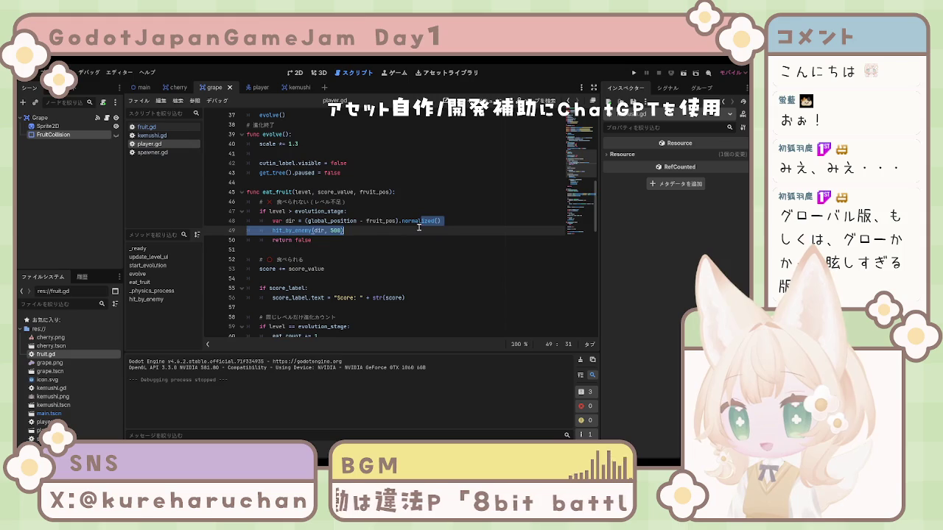
pyautogui.click(311, 240)
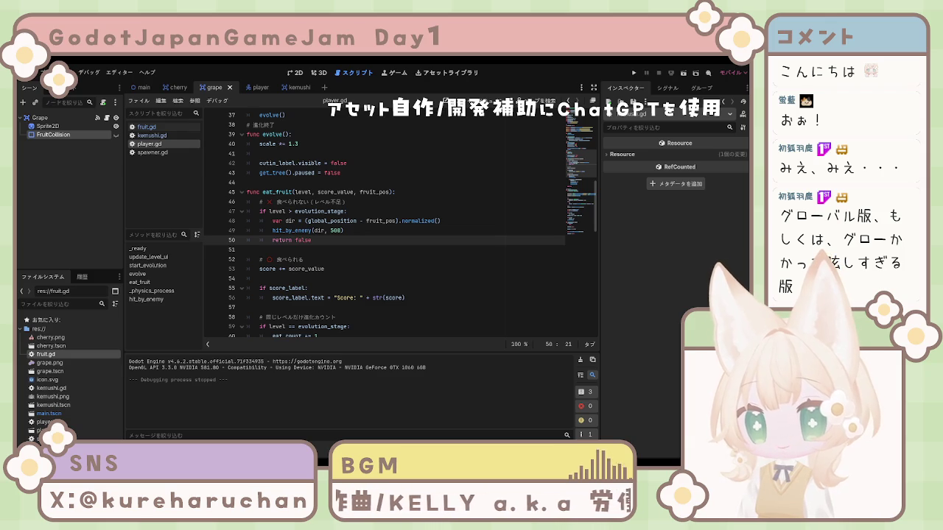
pyautogui.click(188, 127)
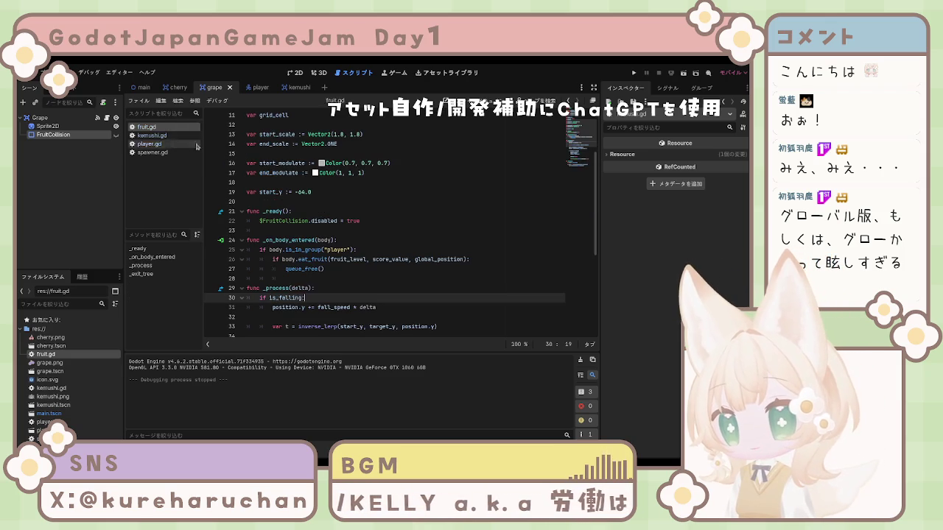
pyautogui.scroll(-6, 344, 263)
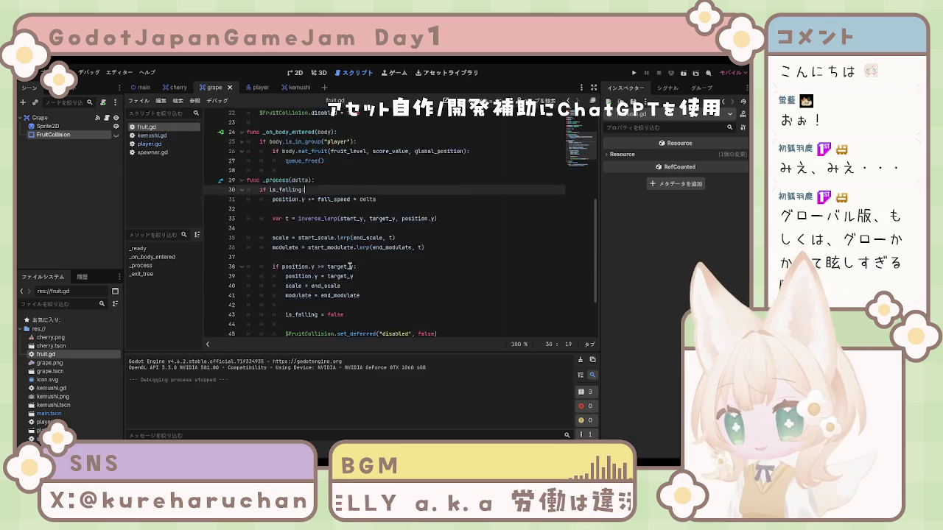
pyautogui.scroll(10, 344, 264)
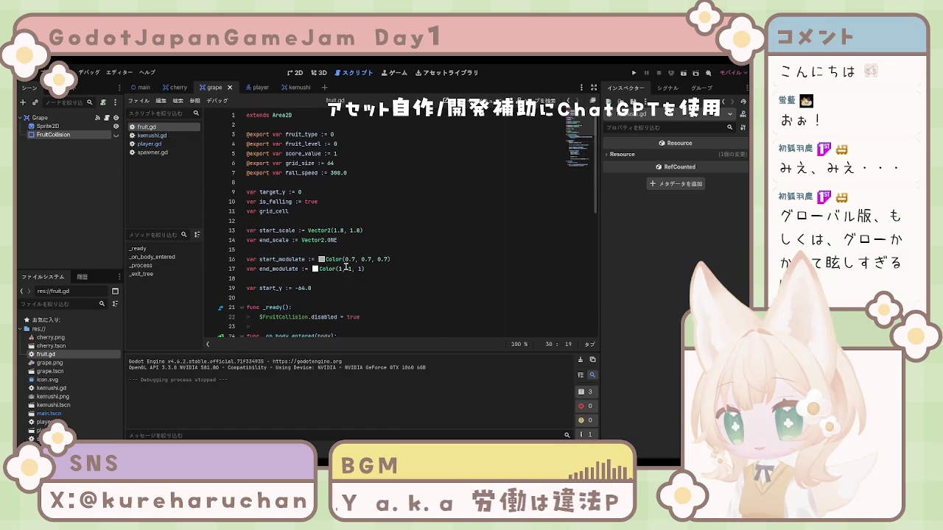
# Step: Return to player.gd and place the caret on empty line 99 above hit_by_enemy
pyautogui.click(164, 145)
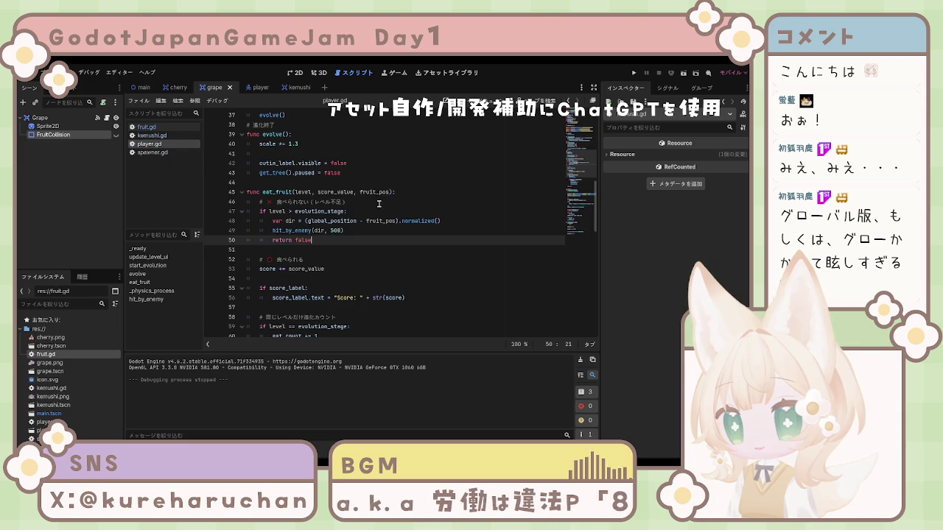
pyautogui.scroll(-16, 354, 213)
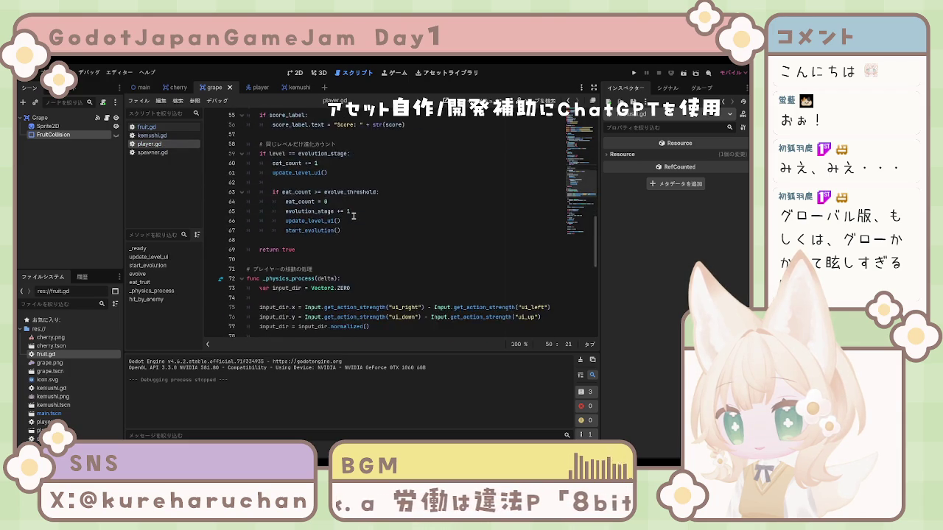
pyautogui.scroll(-1, 354, 230)
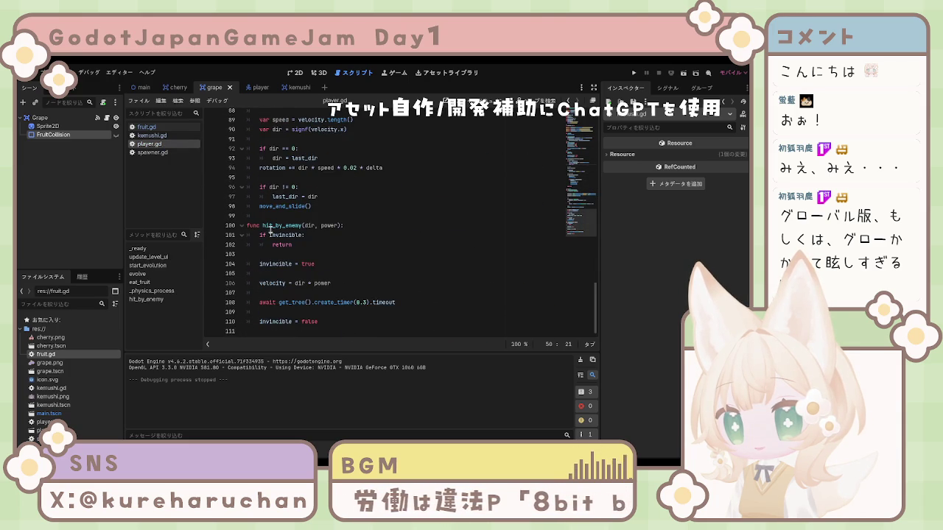
pyautogui.click(314, 217)
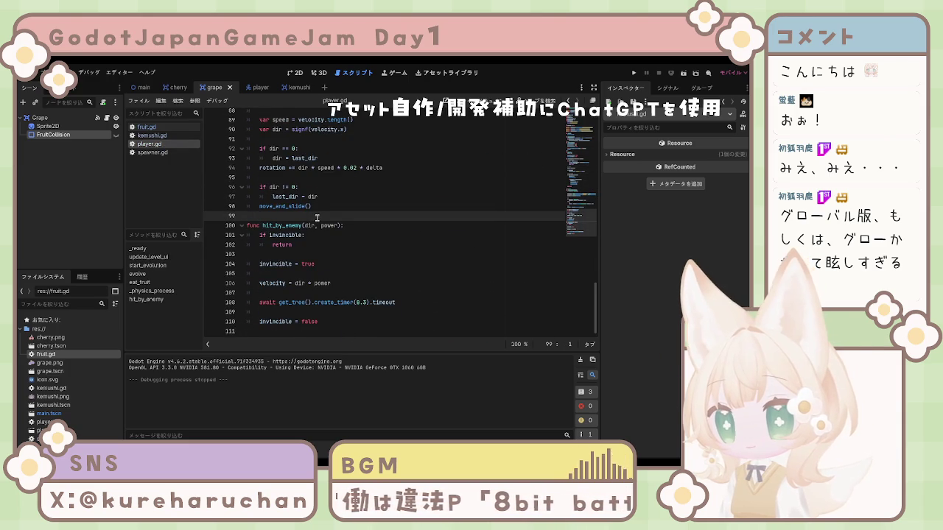
# Step: Paste the new bounce(dir, power) function into player.gd and save the script
pyautogui.hotkey('ctrl', 'v')
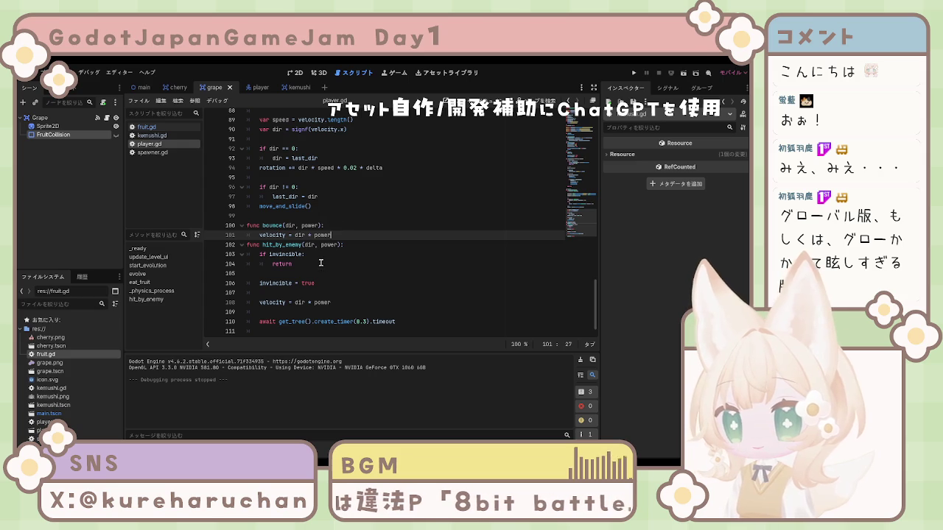
pyautogui.press('Return')
pyautogui.scroll(-1, 372, 268)
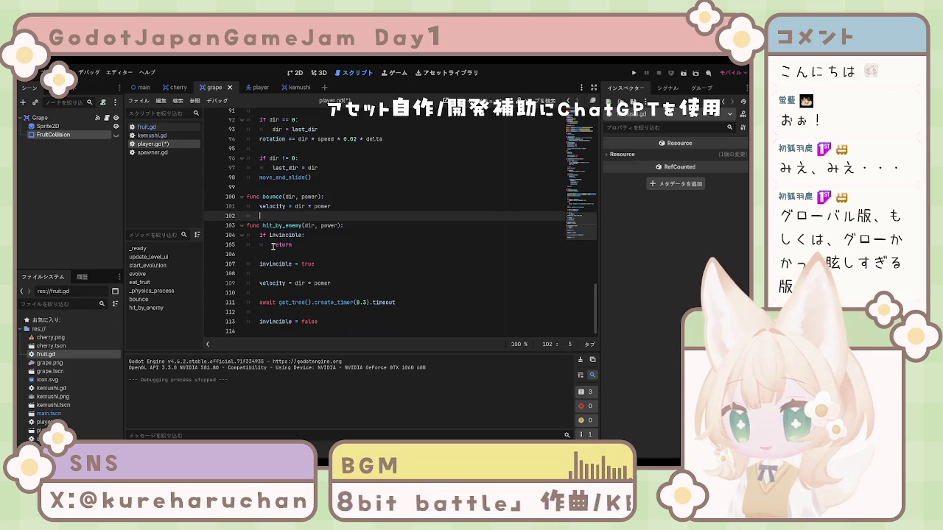
pyautogui.click(390, 268)
pyautogui.hotkey('ctrl', 's')
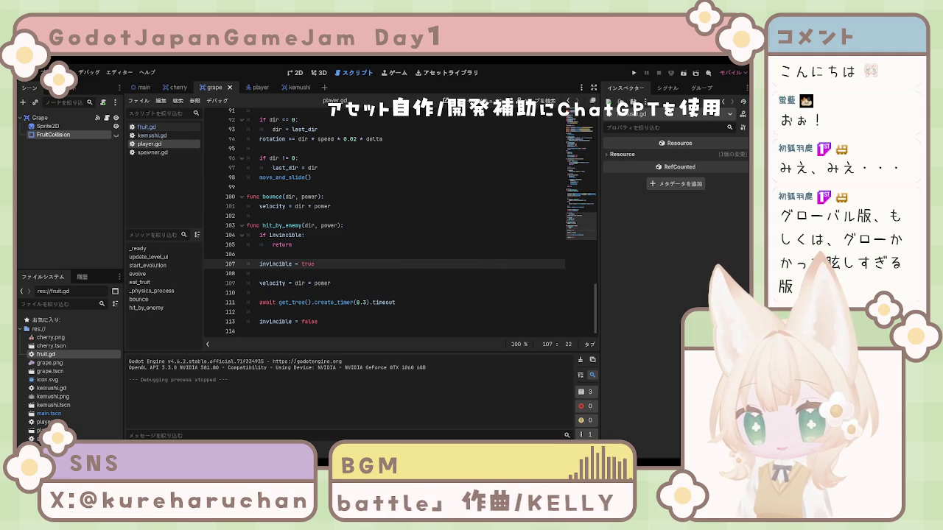
# Step: Replace the hit_by_enemy call on line 49 with bounce(dir, 500) and run the game
pyautogui.scroll(10, 283, 193)
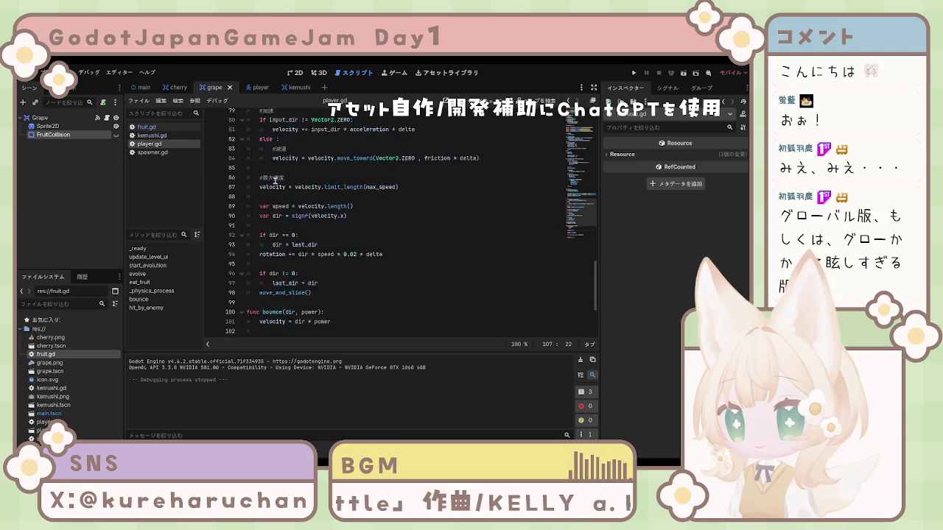
pyautogui.scroll(3, 283, 193)
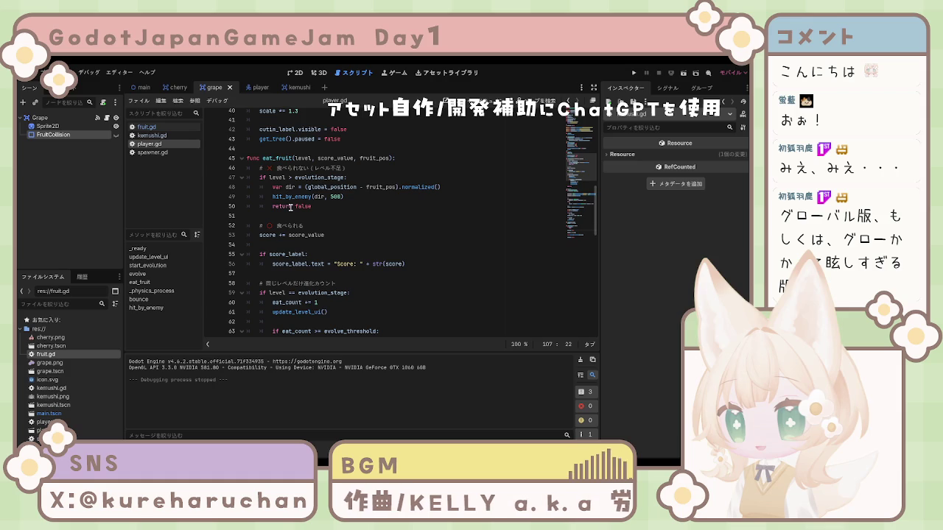
pyautogui.click(274, 196)
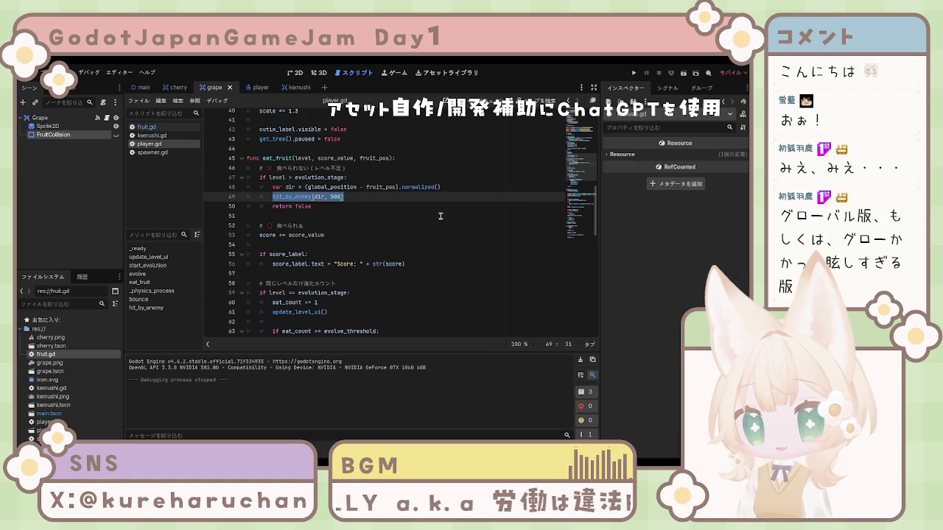
pyautogui.moveTo(312, 197); pyautogui.dragTo(272, 197)
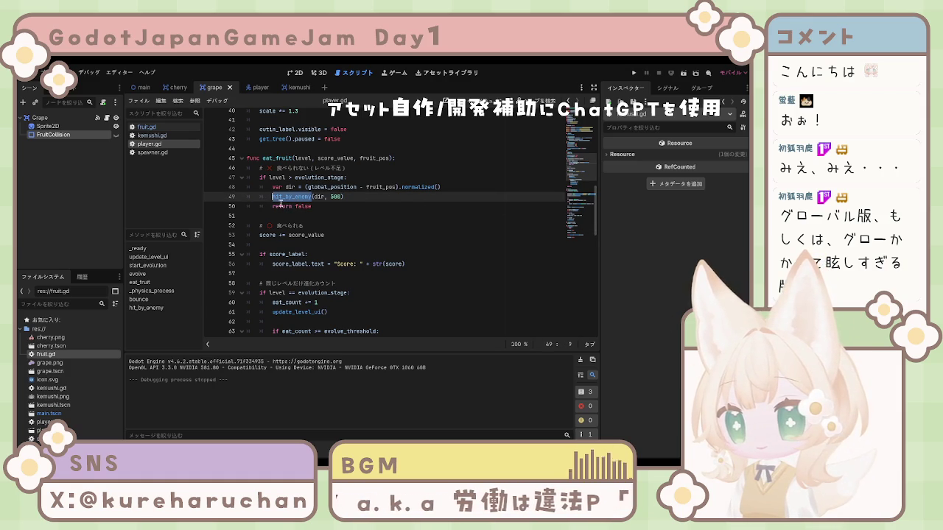
pyautogui.write('boun')
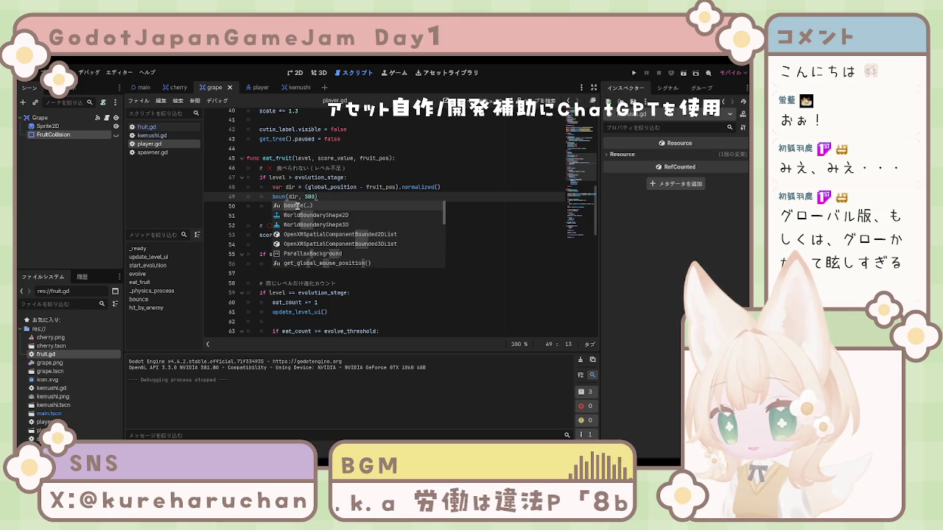
pyautogui.press('Return')
pyautogui.click(449, 245)
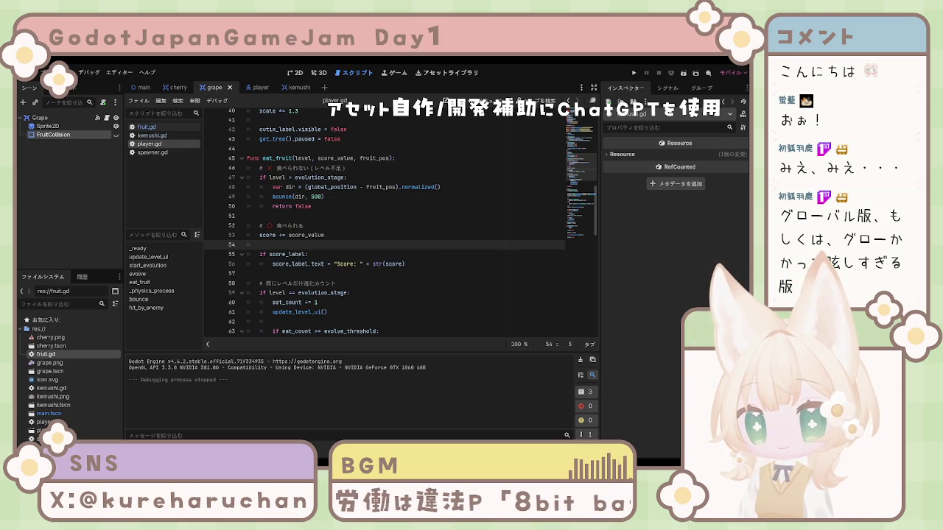
pyautogui.click(635, 73)
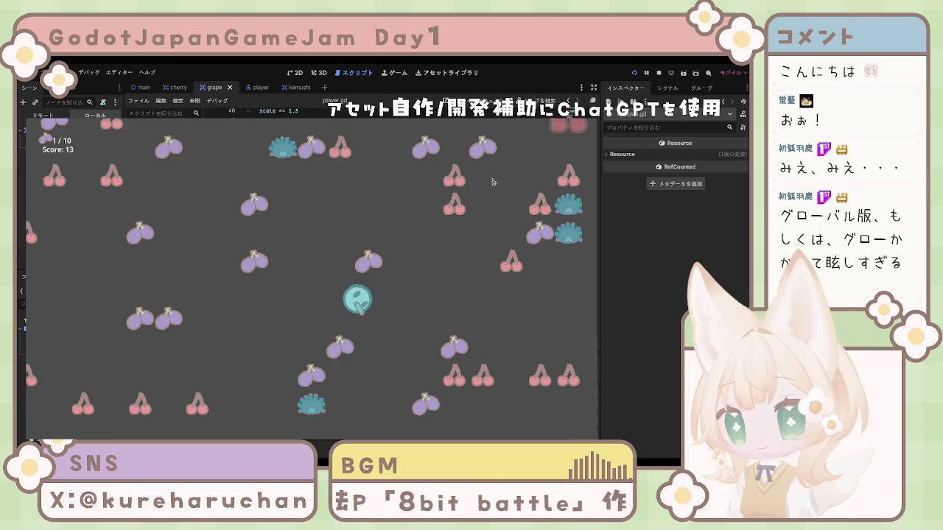
pyautogui.press('F8')
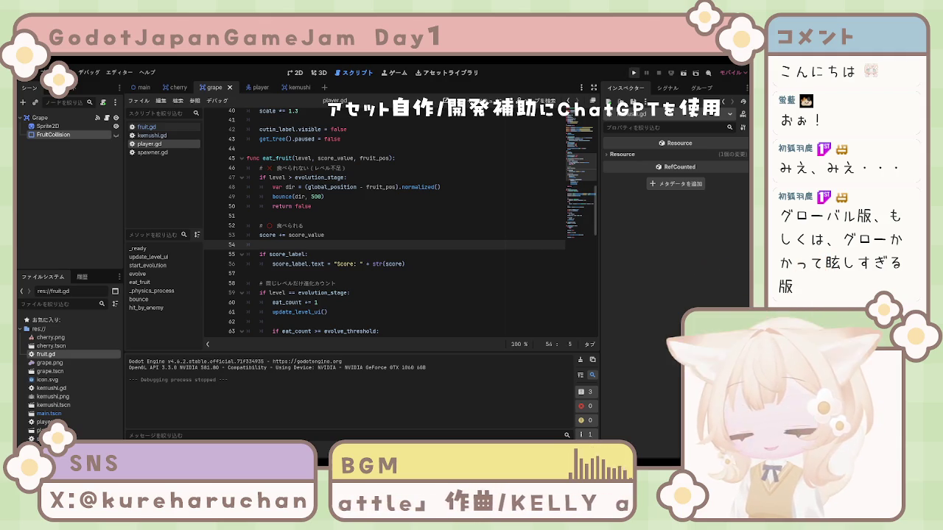
pyautogui.scroll(-5, 398, 221)
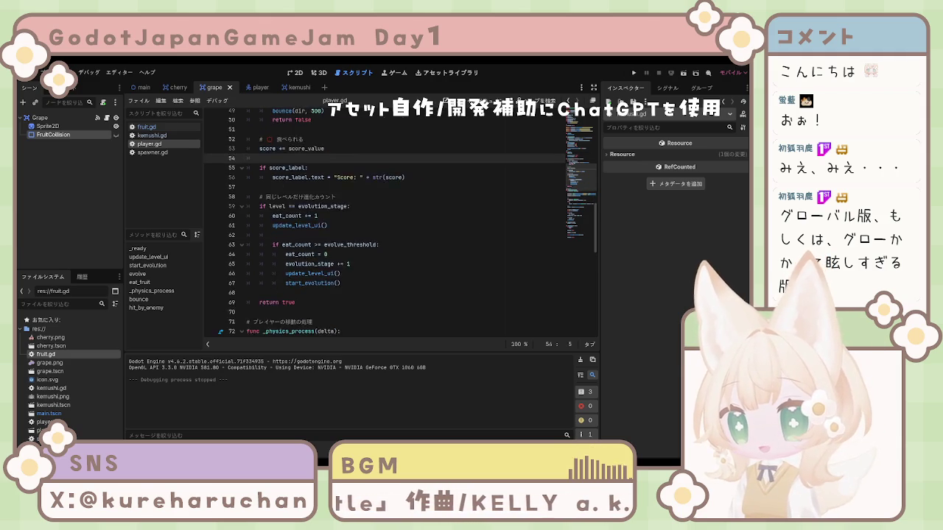
pyautogui.scroll(-11, 398, 221)
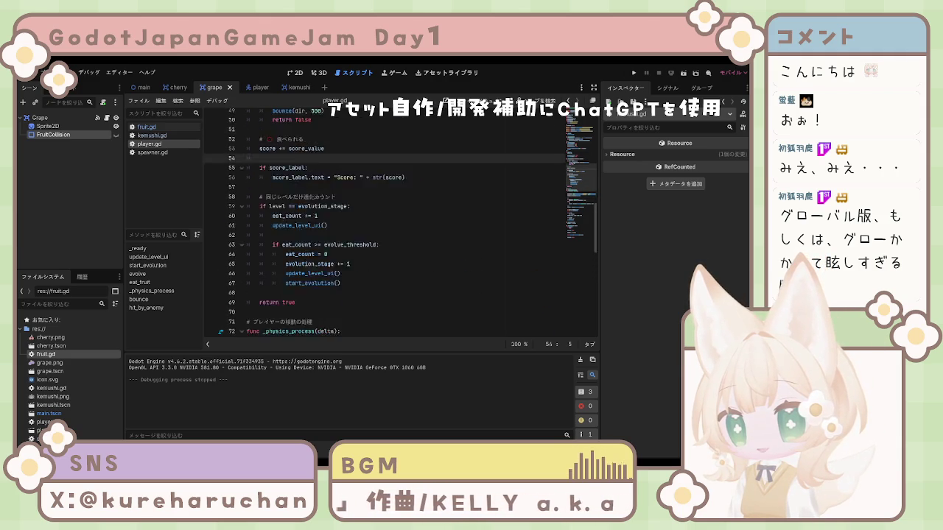
pyautogui.scroll(-1, 398, 221)
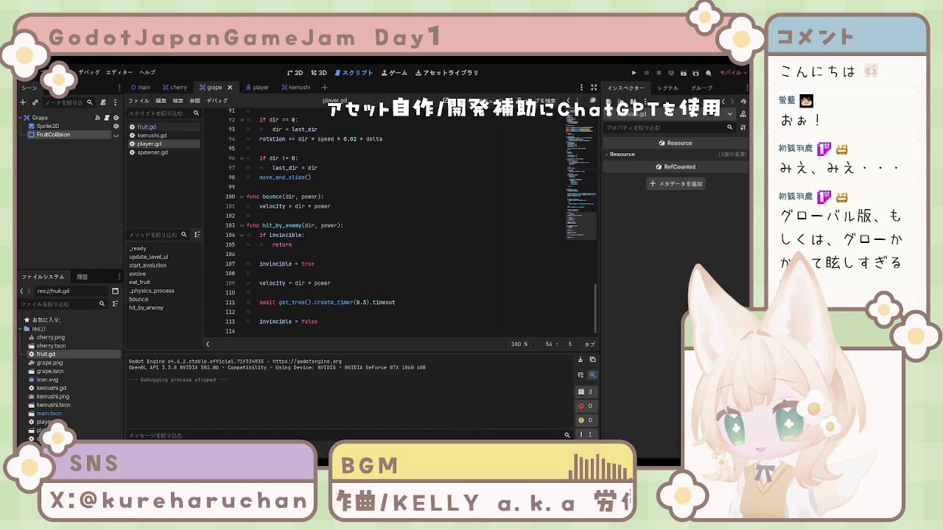
pyautogui.click(325, 321)
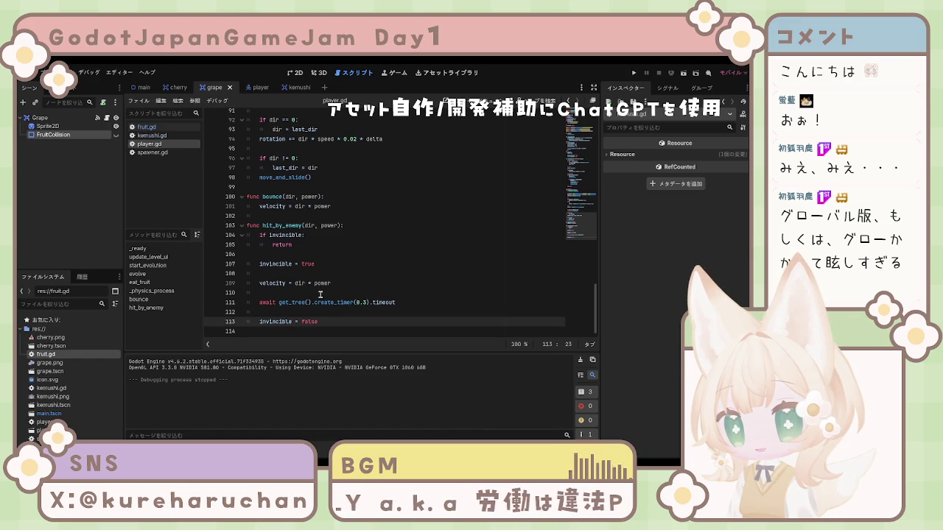
pyautogui.click(324, 311)
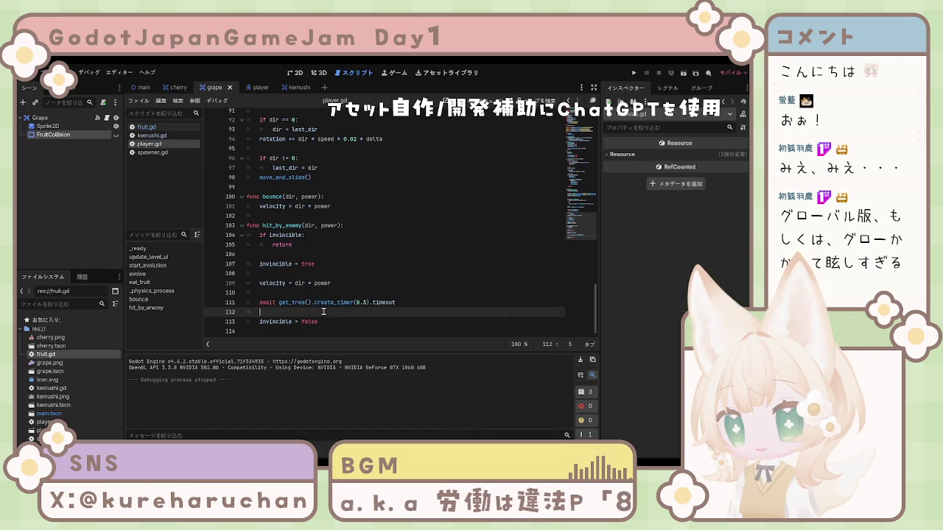
pyautogui.click(349, 303)
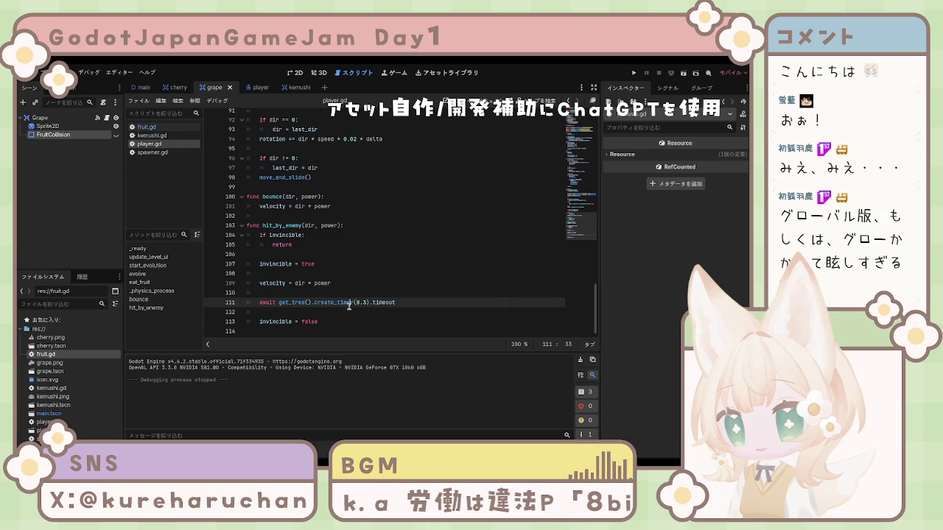
pyautogui.click(301, 308)
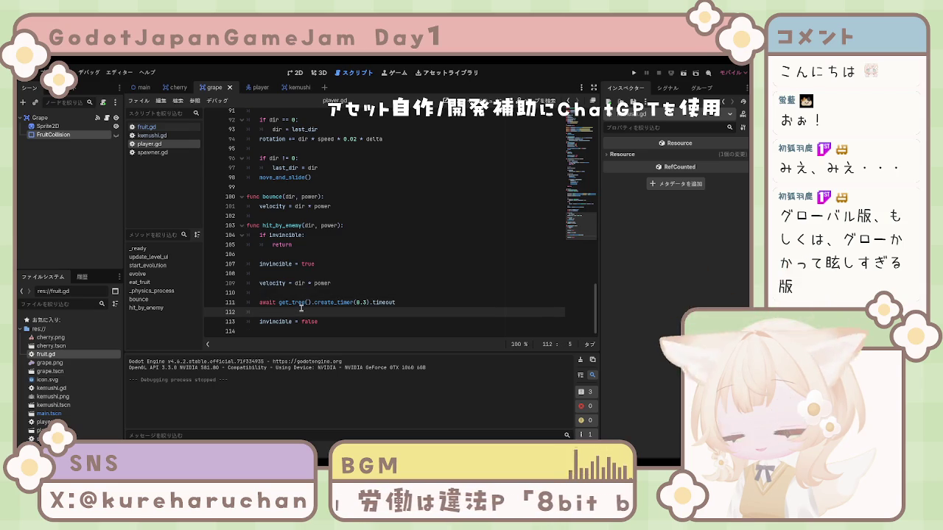
pyautogui.click(299, 295)
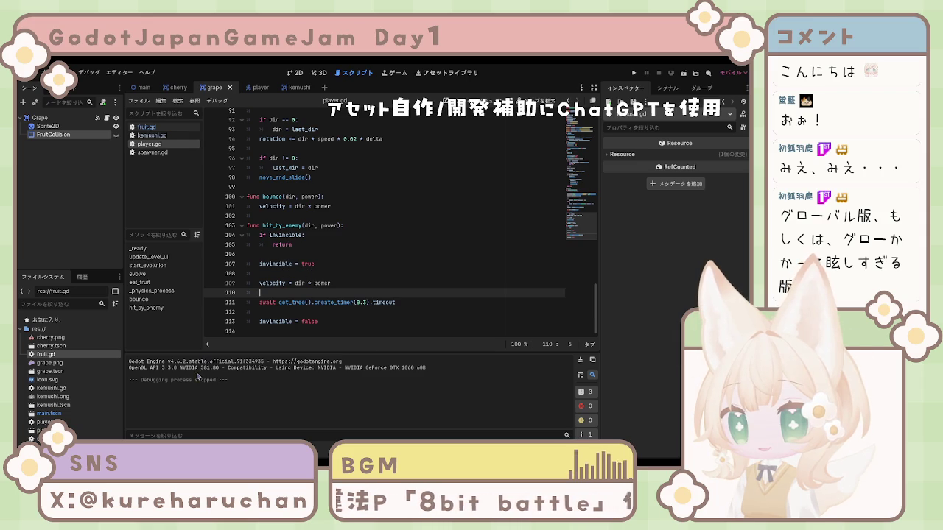
pyautogui.click(447, 299)
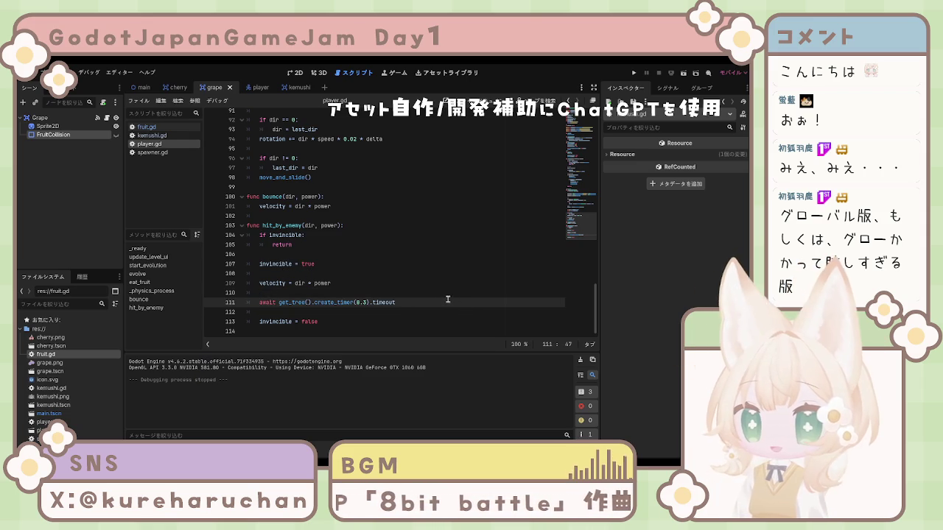
pyautogui.press('Up')
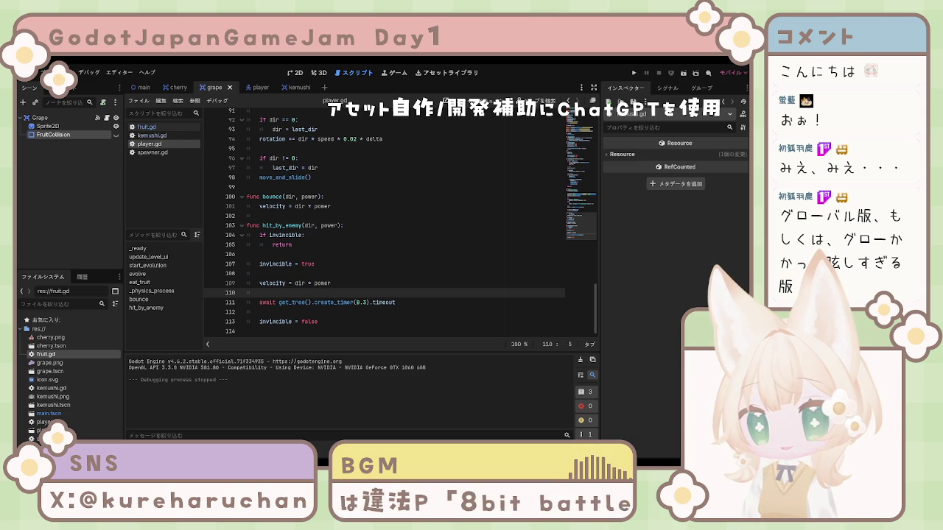
pyautogui.click(320, 235)
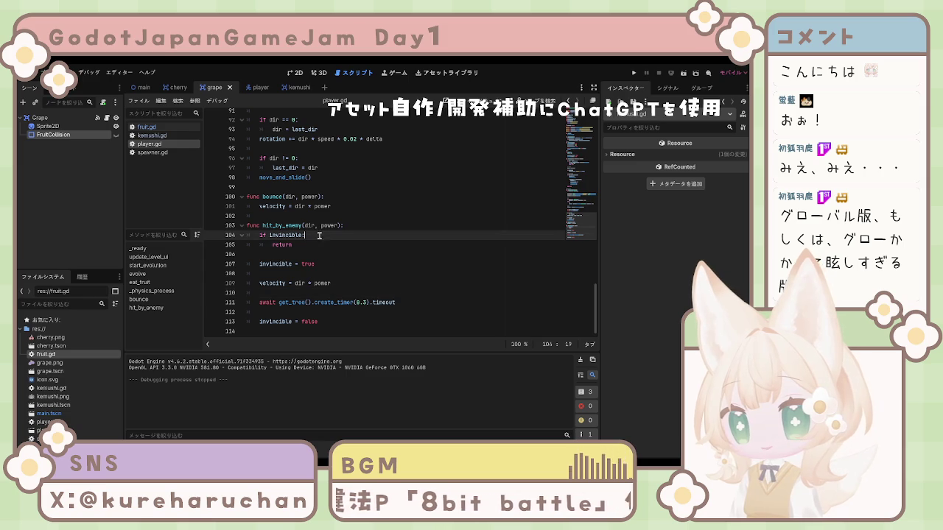
# Step: Under if invincible, add print("無敵中！") followed by return
pyautogui.press('Return')
pyautogui.write('prn')
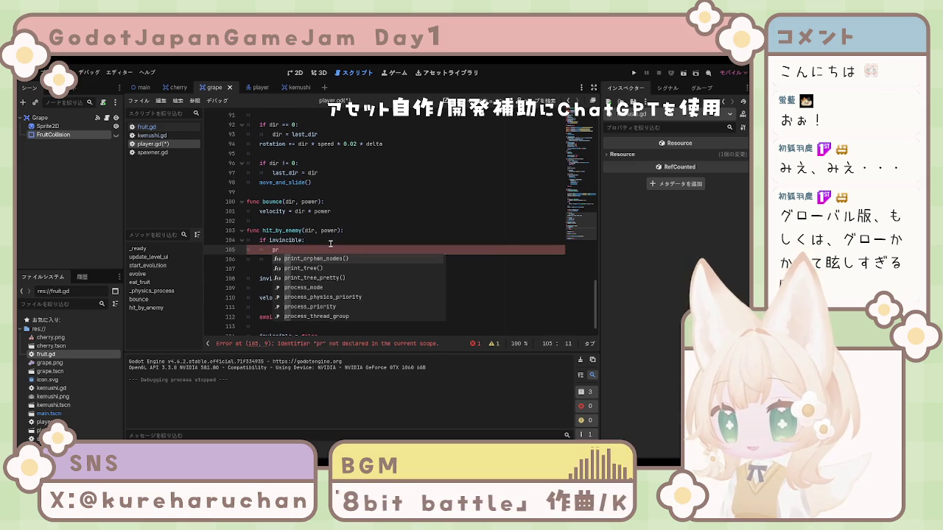
pyautogui.press('BackSpace')
pyautogui.write('in')
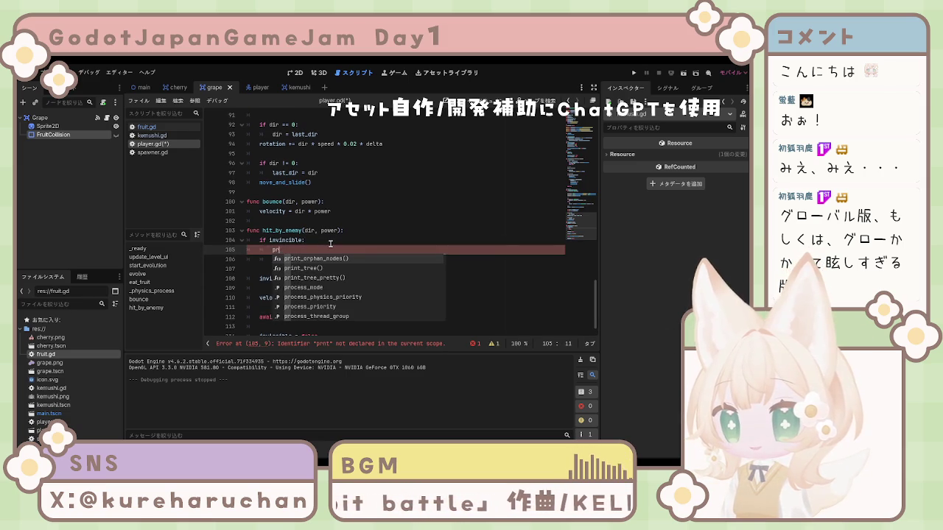
pyautogui.write('t()')
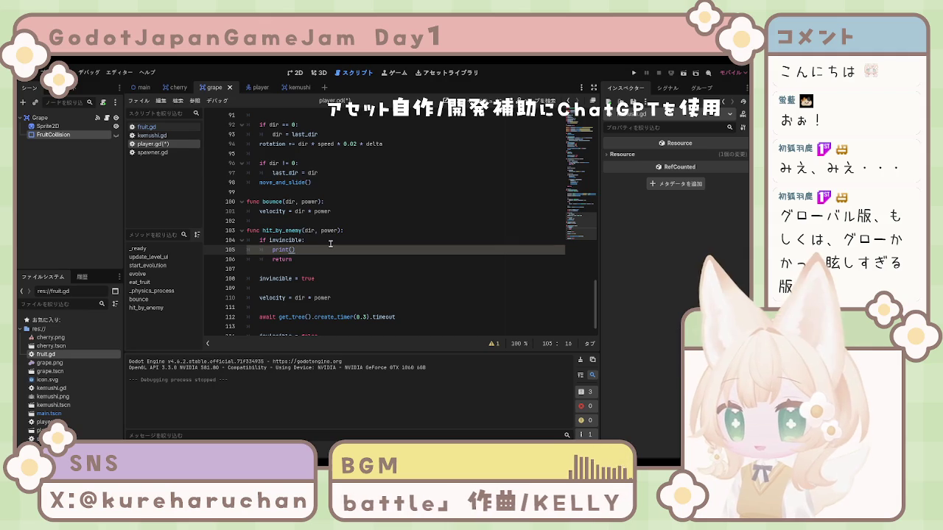
pyautogui.press('Left')
pyautogui.press('Left')
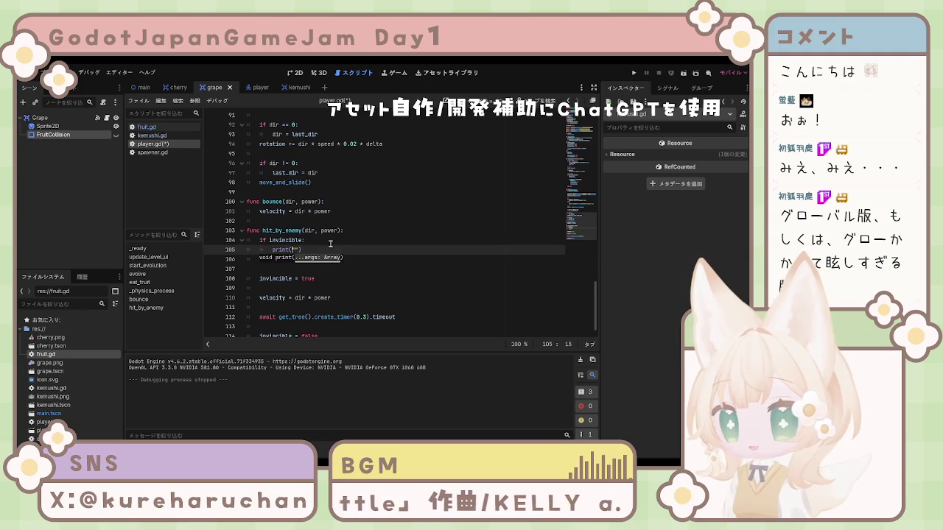
pyautogui.write('無敵')
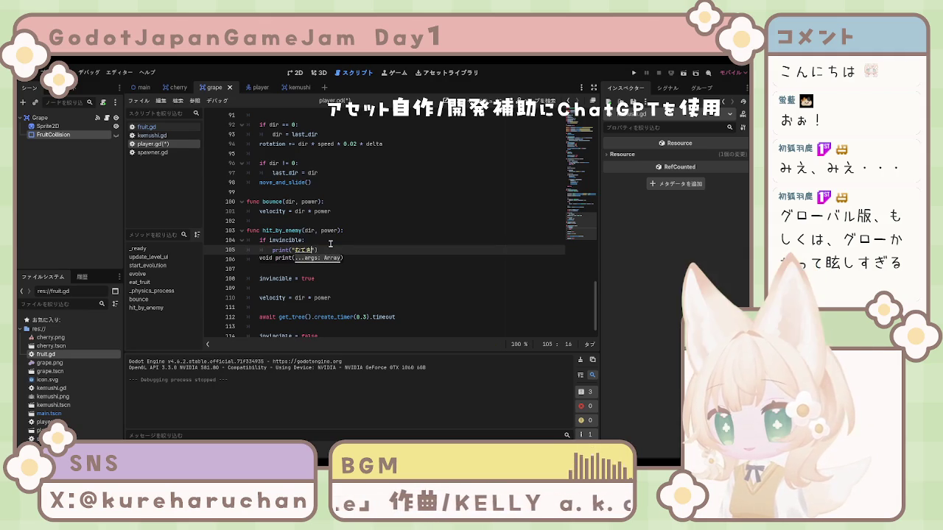
pyautogui.write('！')
pyautogui.press('End')
pyautogui.press('Return')
pyautogui.write('return')
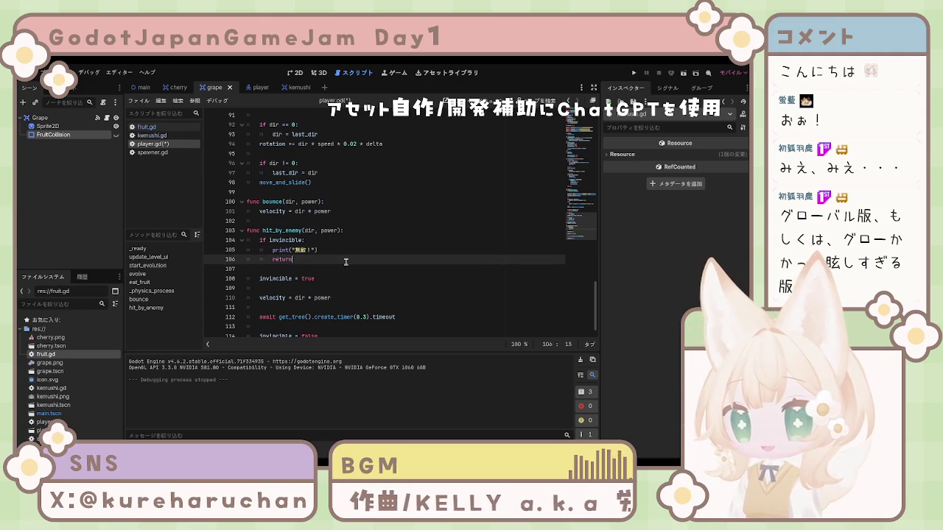
pyautogui.scroll(-1, 442, 284)
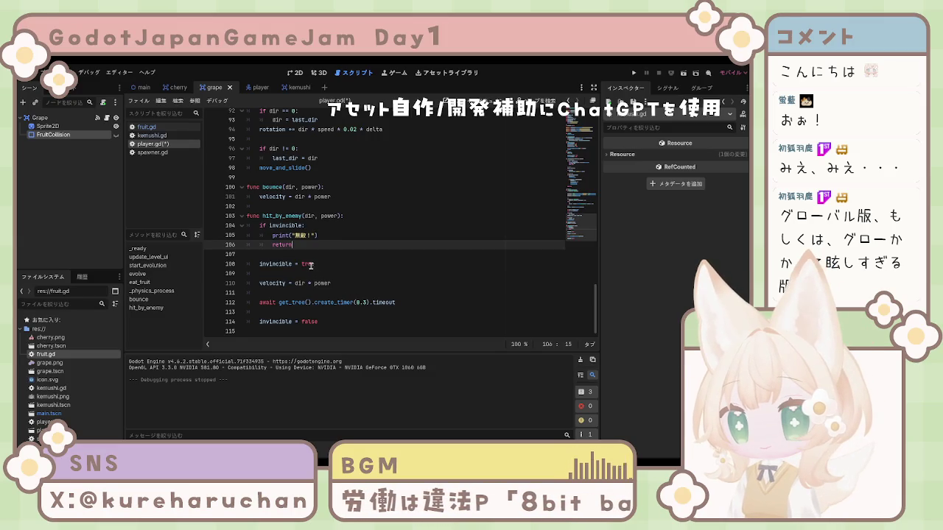
pyautogui.click(310, 237)
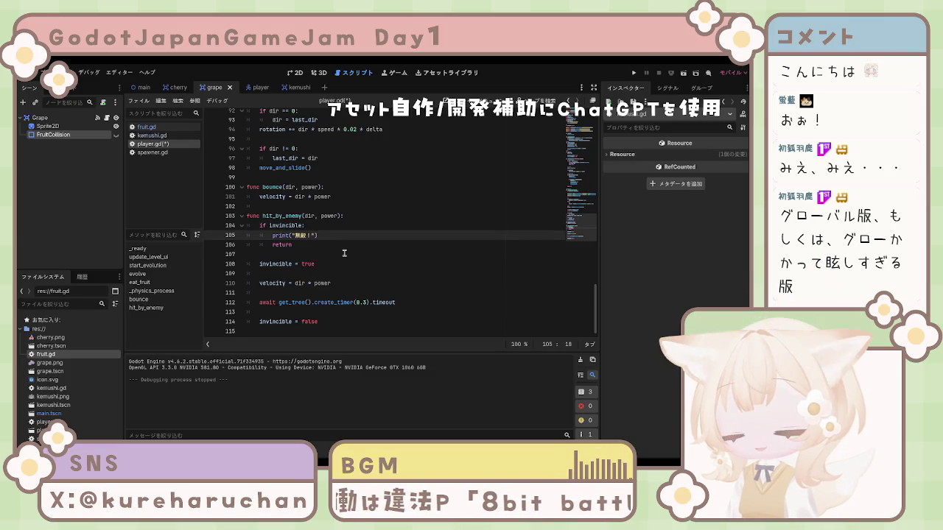
pyautogui.write('中')
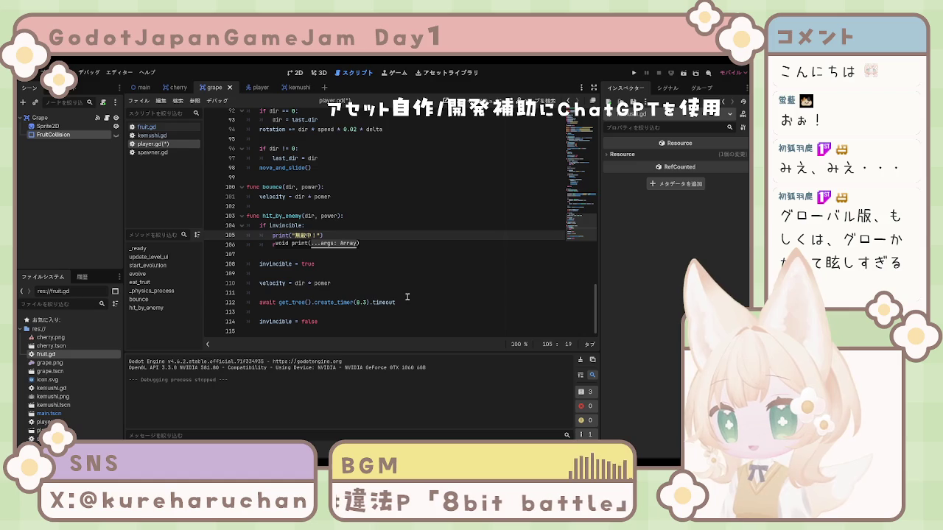
# Step: Add print("開始") after invincible = true and print("終了") after invincible = false, then save
pyautogui.click(327, 263)
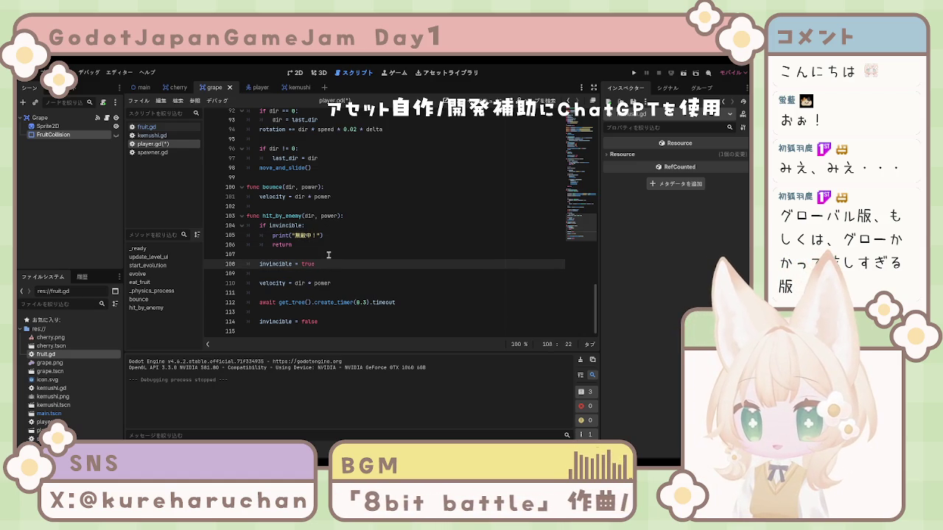
pyautogui.press('Return')
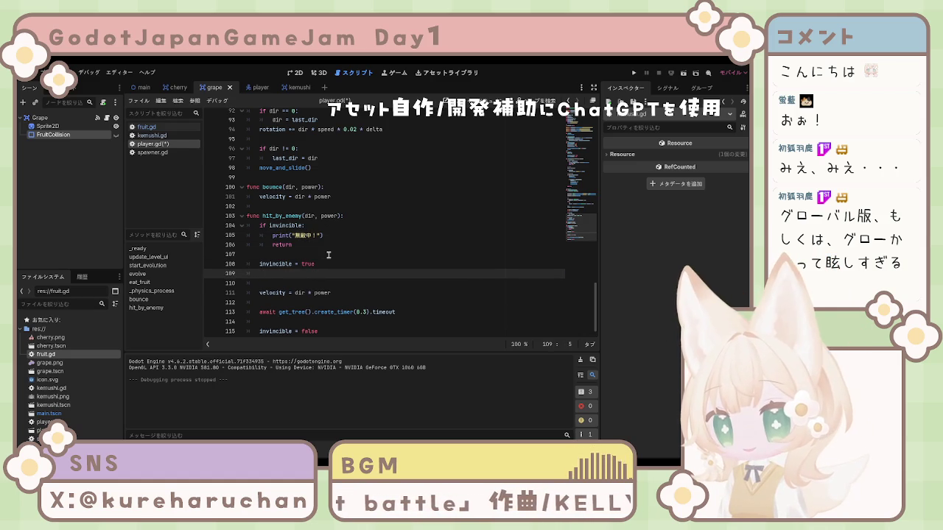
pyautogui.write('pri')
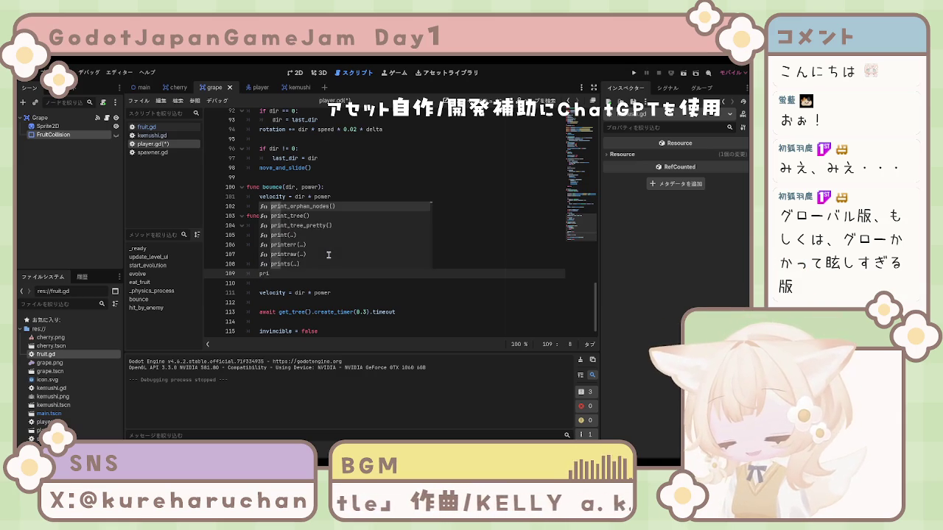
pyautogui.write('nt')
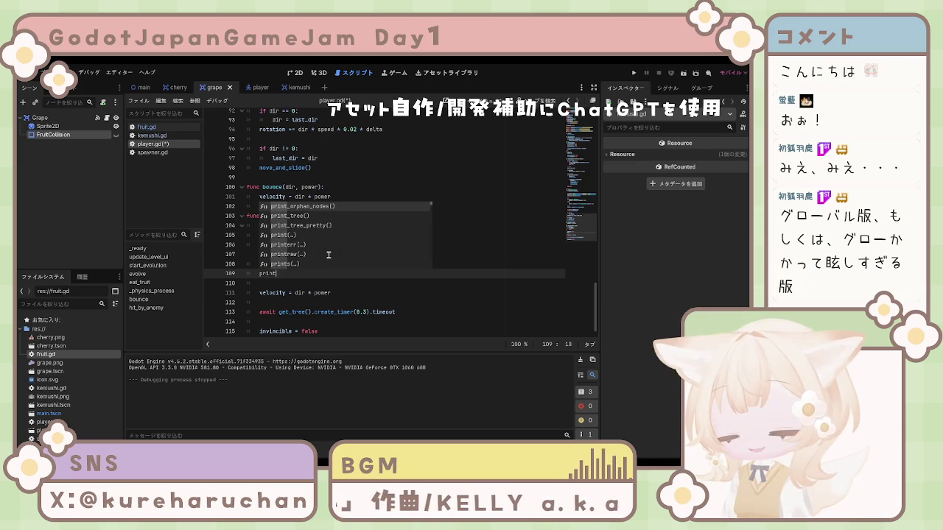
pyautogui.write('(')
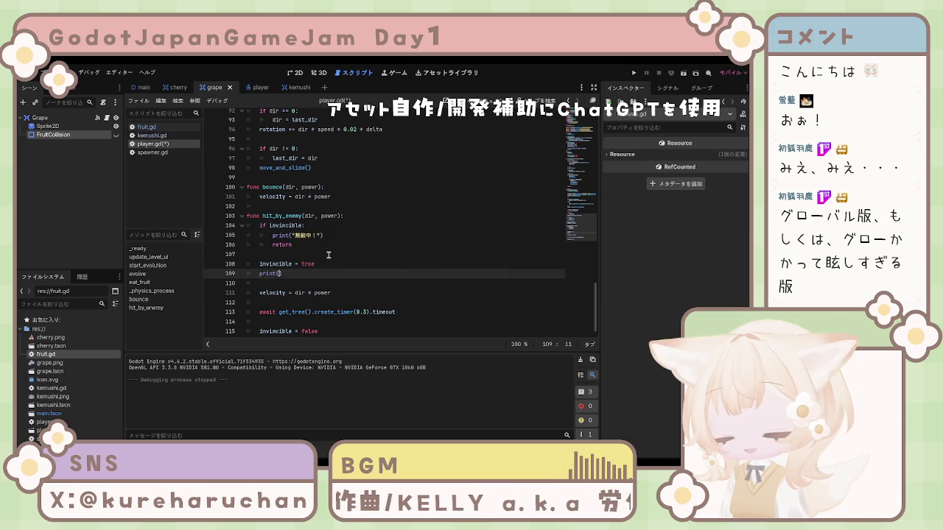
pyautogui.write('"')
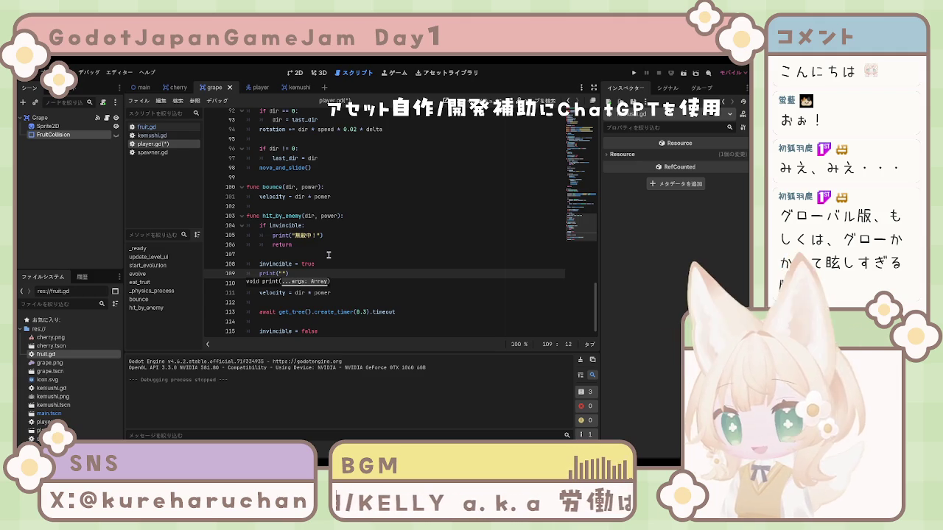
pyautogui.write('むてき')
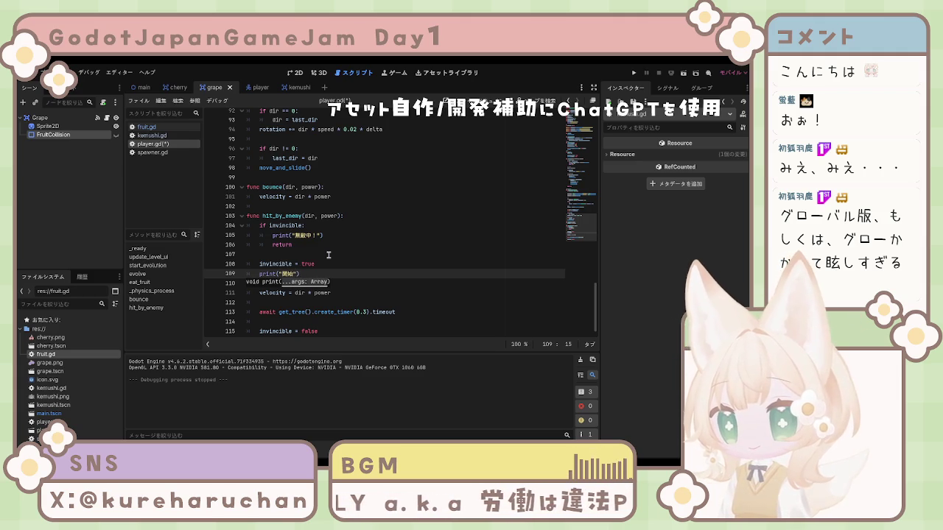
pyautogui.click(340, 322)
pyautogui.click(346, 331)
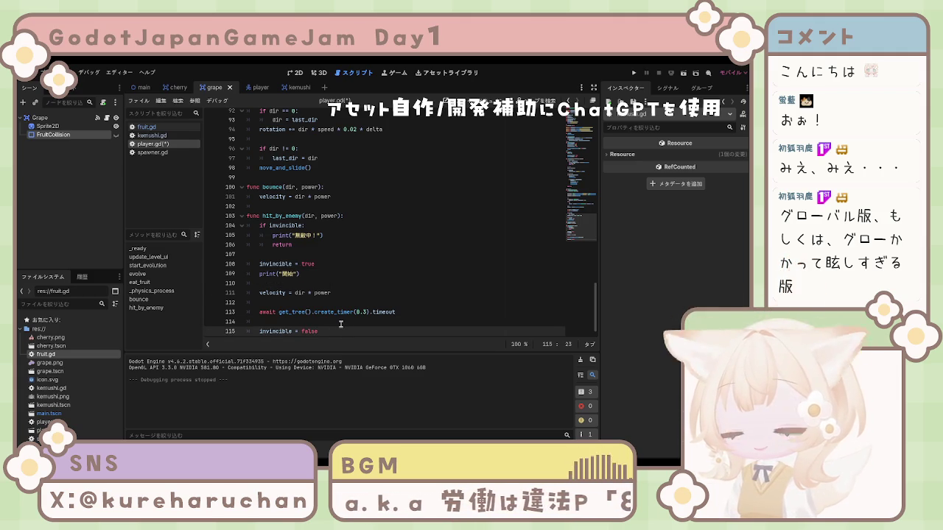
pyautogui.press('Return')
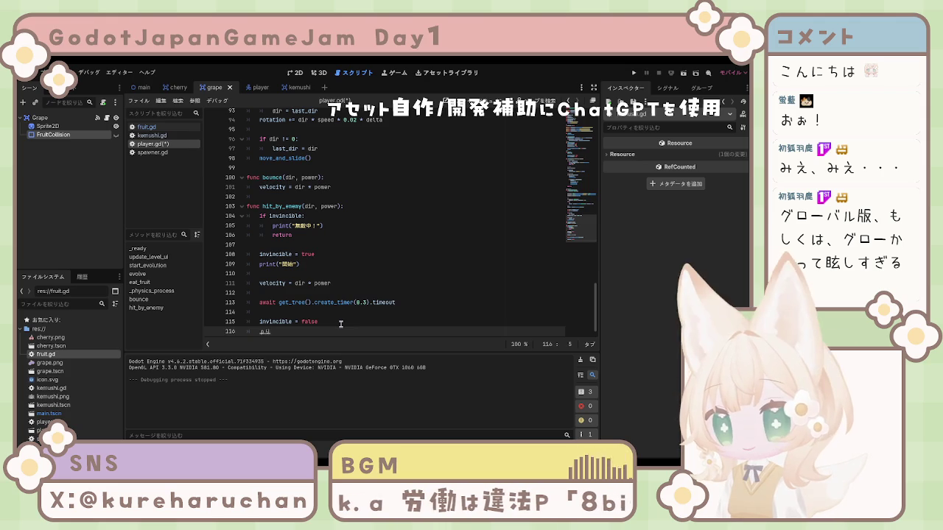
pyautogui.write('rint()')
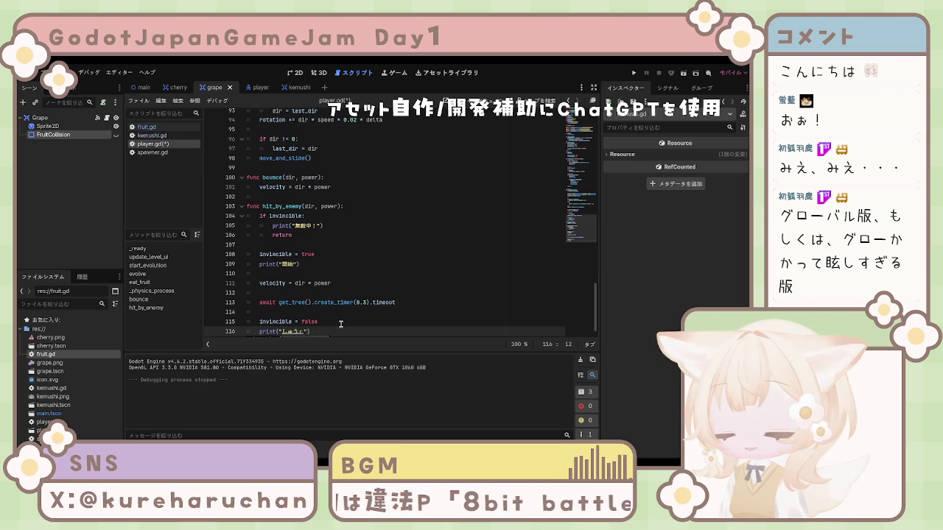
pyautogui.hotkey('ctrl', 's')
pyautogui.write('d')
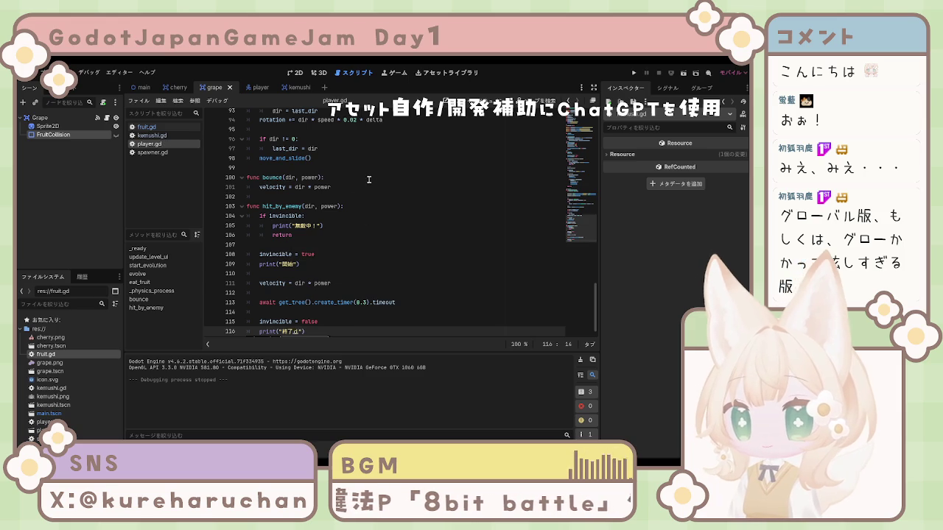
# Step: Run the game to Score 3 and stop it, with the log showing alternating 開始/終了 messages
pyautogui.click(328, 306)
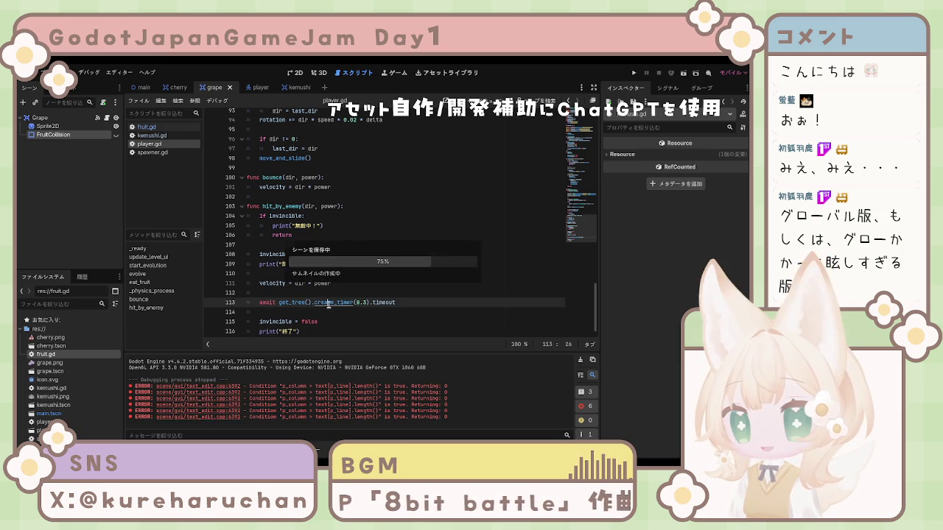
pyautogui.click(356, 284)
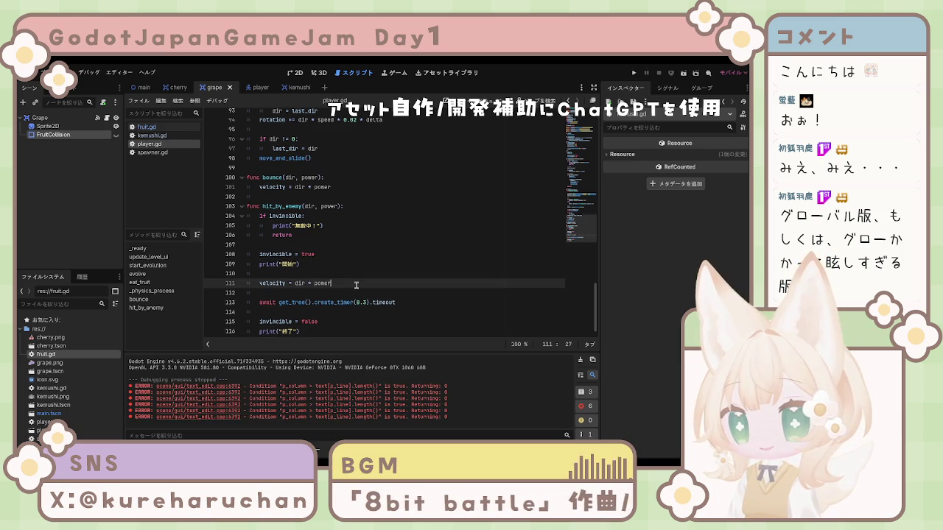
pyautogui.click(335, 325)
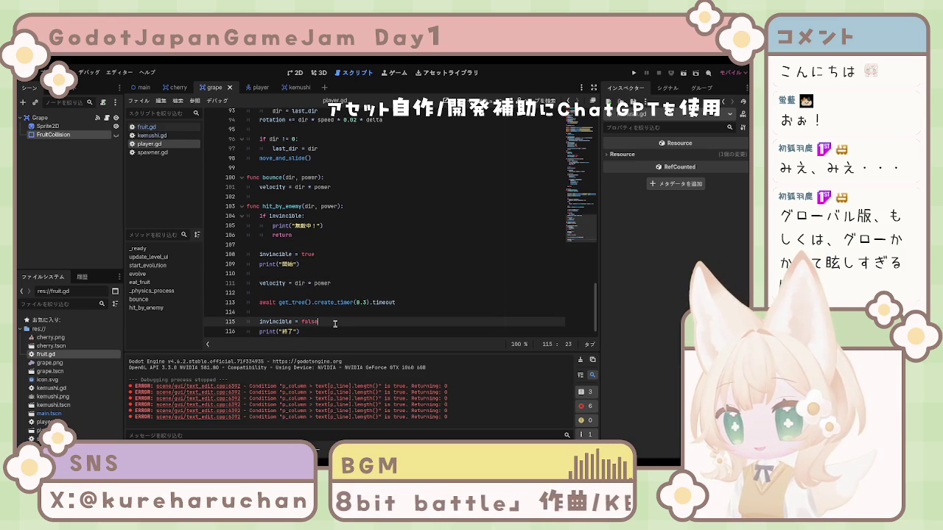
pyautogui.click(631, 74)
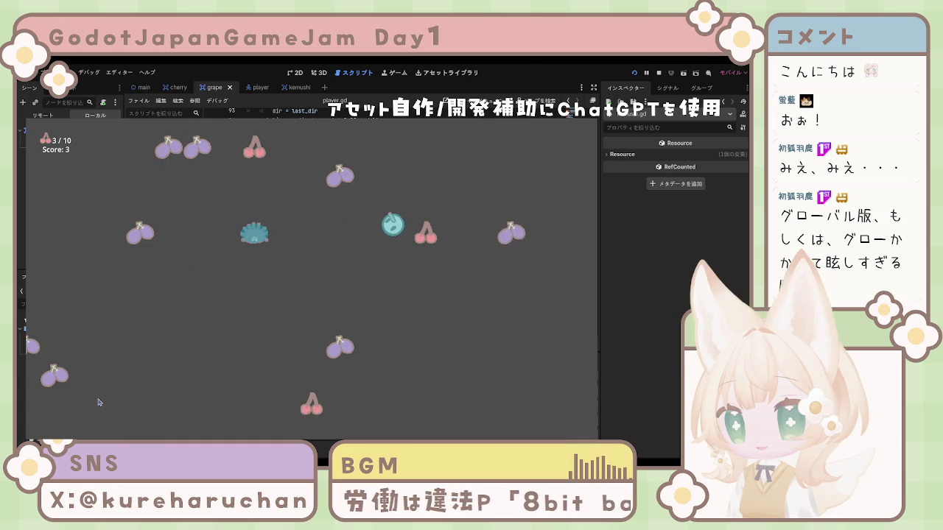
pyautogui.press('F8')
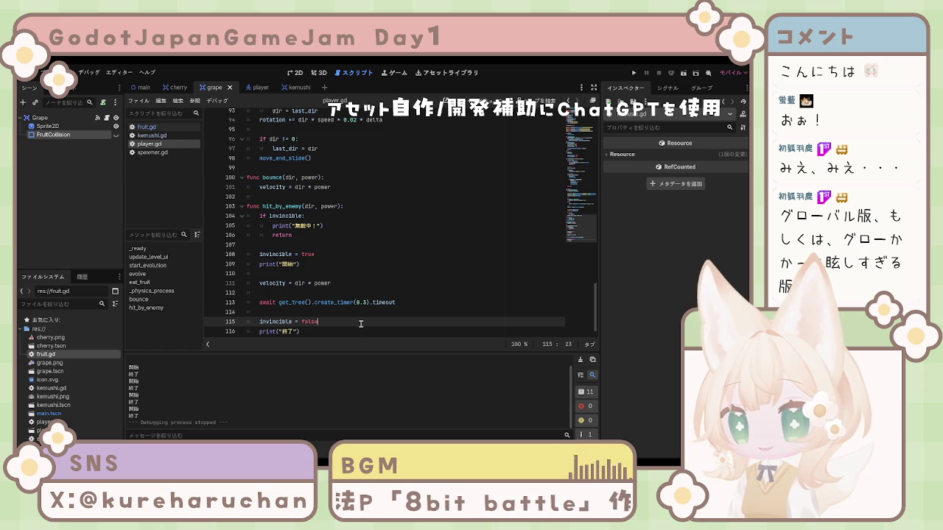
# Step: Change create_timer(0.3) on line 113 to create_timer(2.0)
pyautogui.click(368, 303)
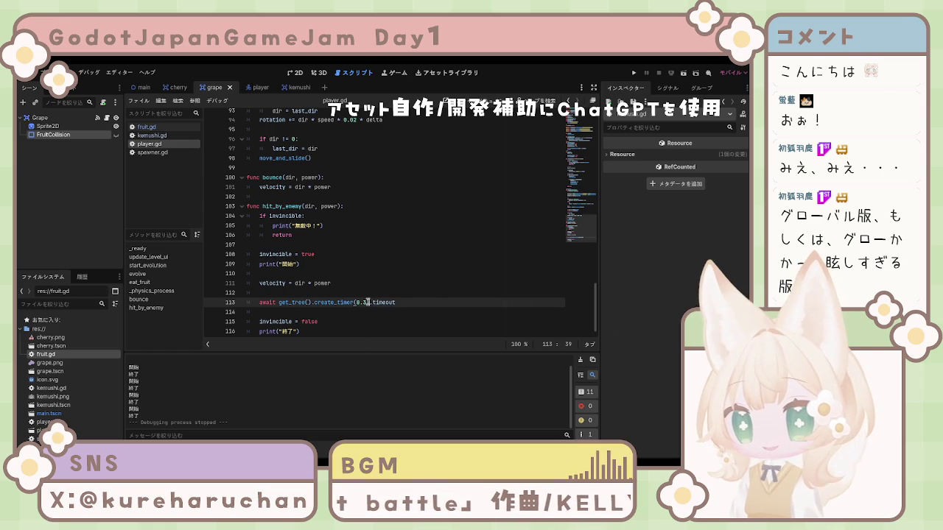
pyautogui.press('BackSpace')
pyautogui.press('BackSpace')
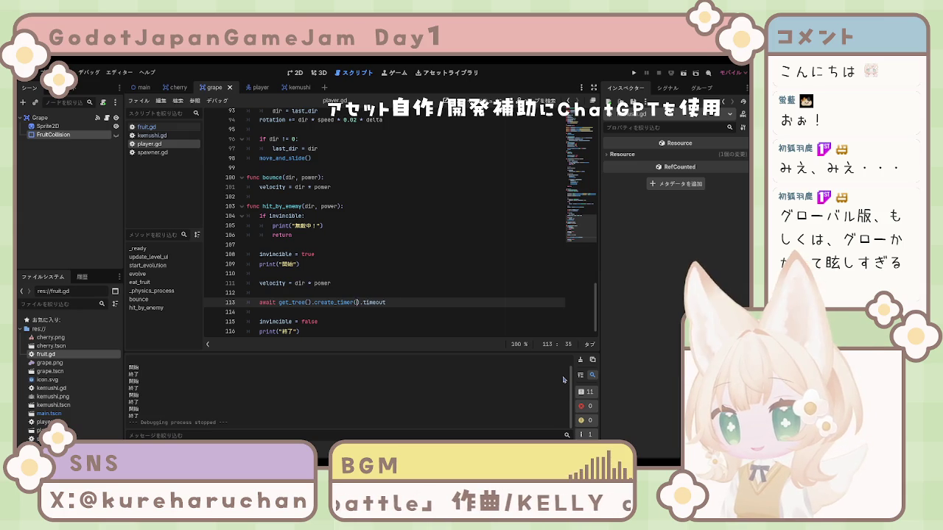
pyautogui.write('2.0')
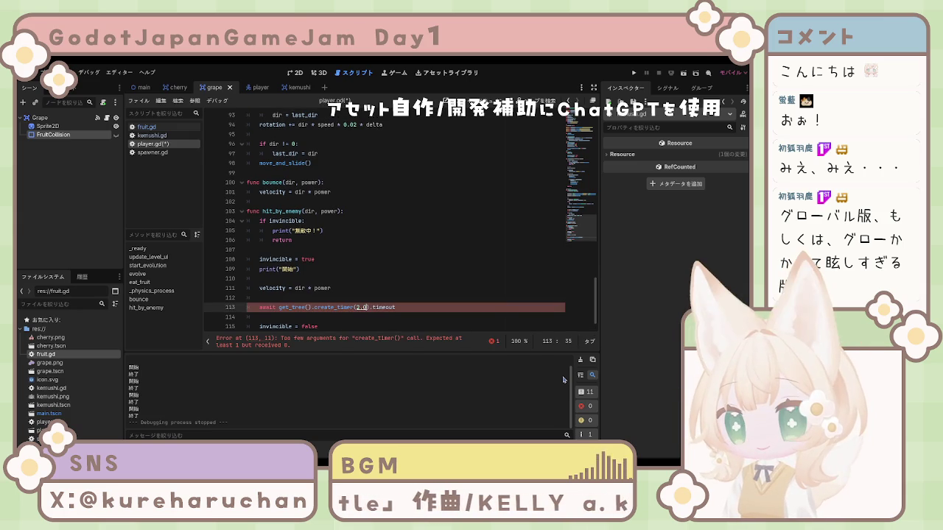
pyautogui.press('Up')
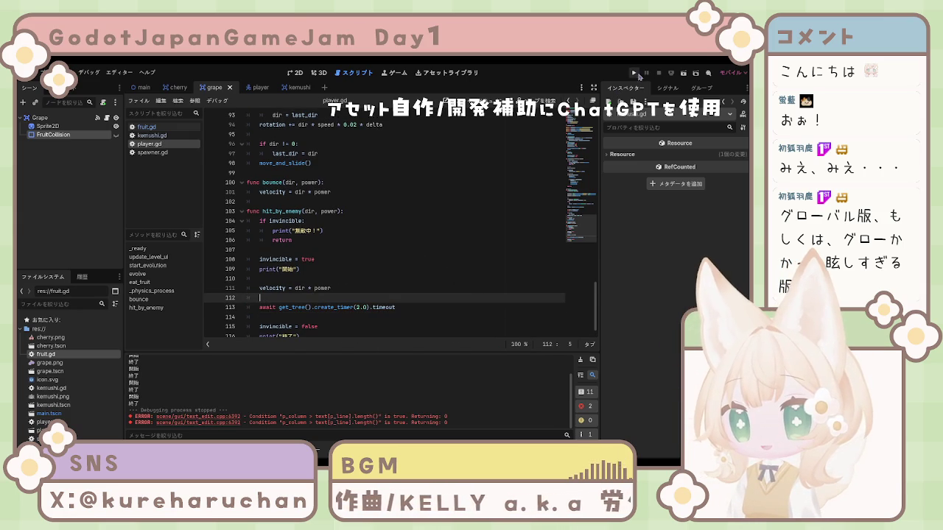
# Step: Playtest with the 2.0-second invincibility up to Score 33, then stop and click into line 110
pyautogui.click(635, 73)
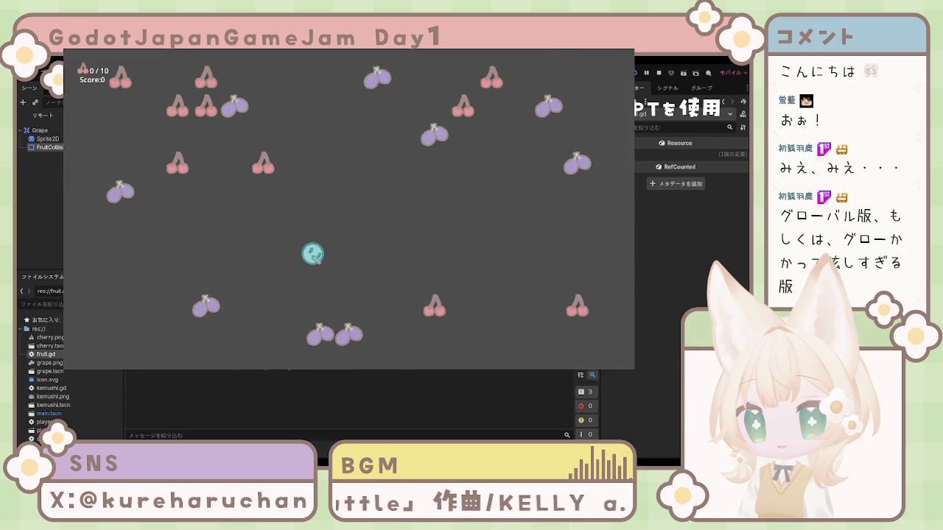
pyautogui.moveTo(570, 100)
pyautogui.mouseDown()
pyautogui.moveTo(570, 112)
pyautogui.moveTo(538, 123)
pyautogui.moveTo(538, 115)
pyautogui.moveTo(569, 117)
pyautogui.mouseUp()
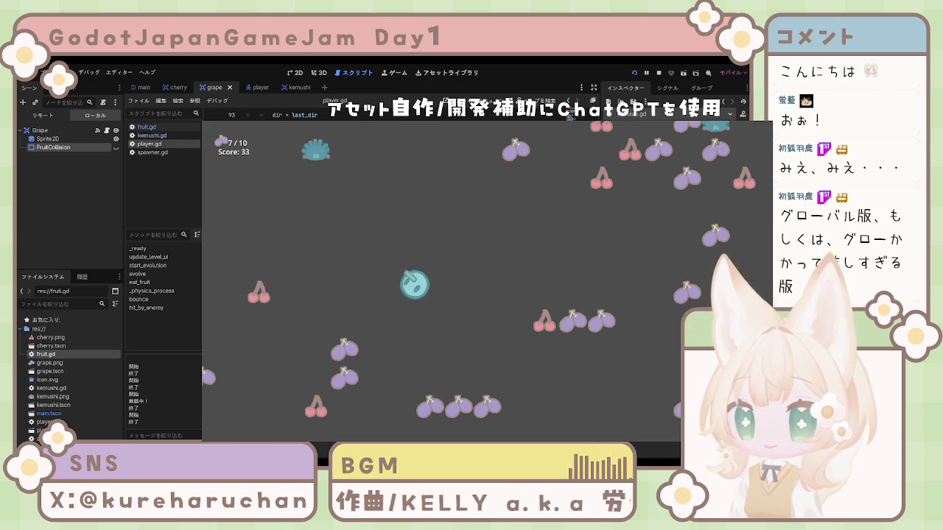
pyautogui.press('F8')
pyautogui.click(383, 277)
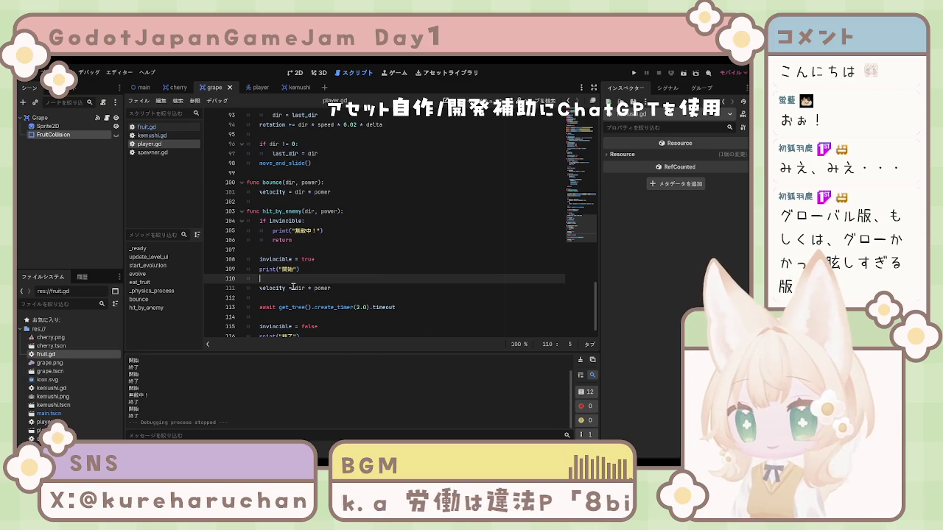
pyautogui.scroll(9, 370, 260)
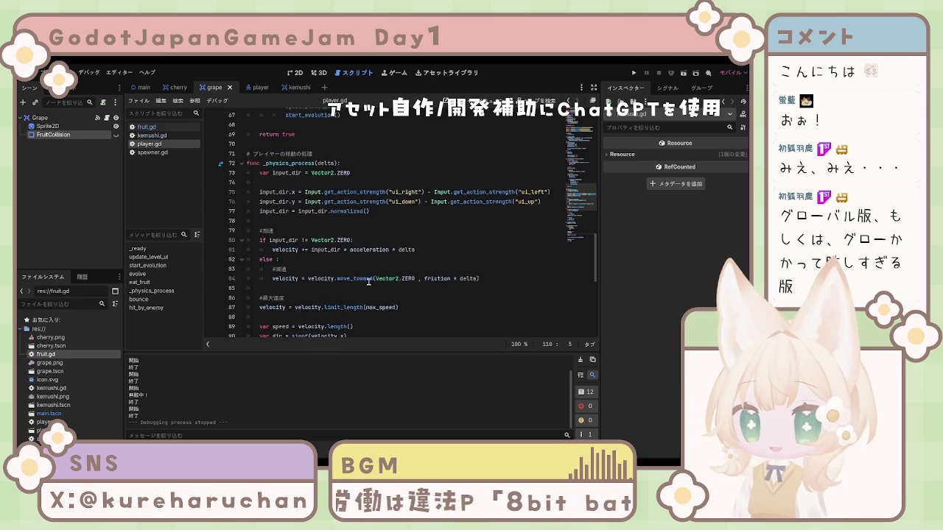
pyautogui.scroll(20, 369, 282)
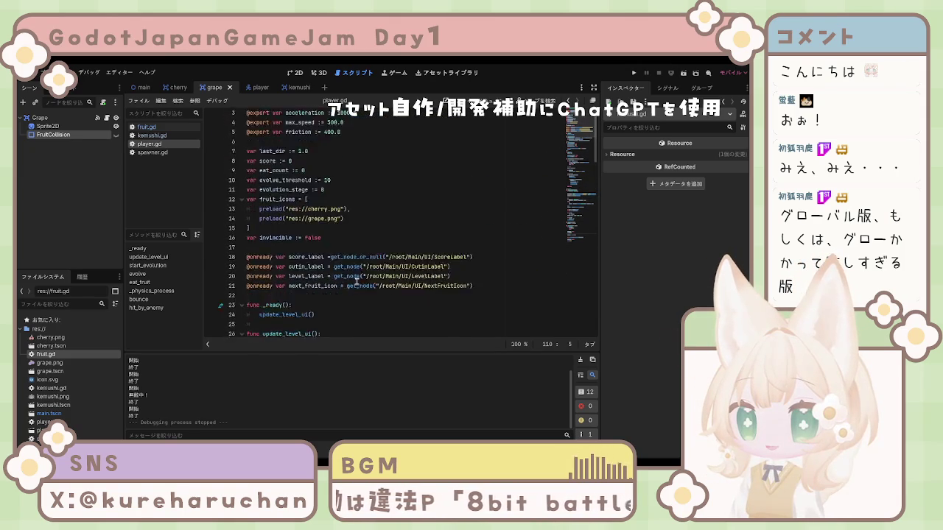
pyautogui.scroll(-20, 356, 281)
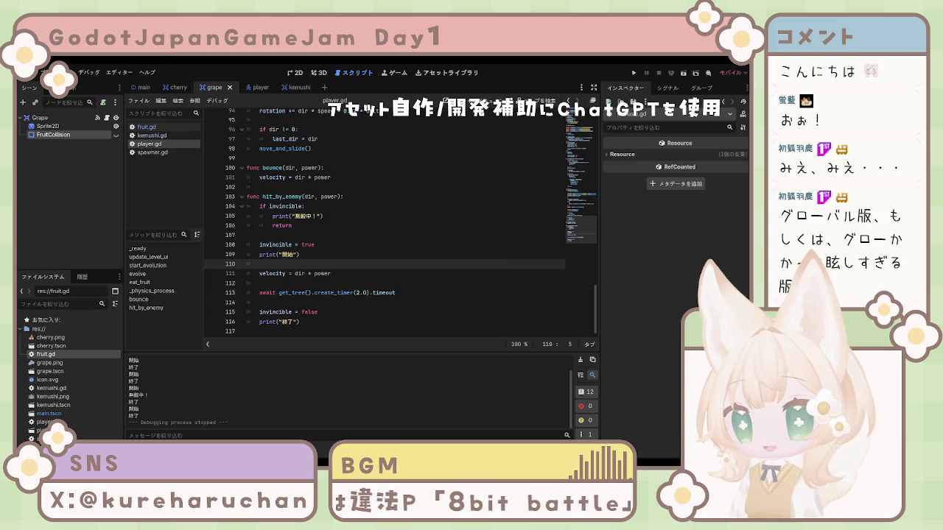
pyautogui.click(279, 302)
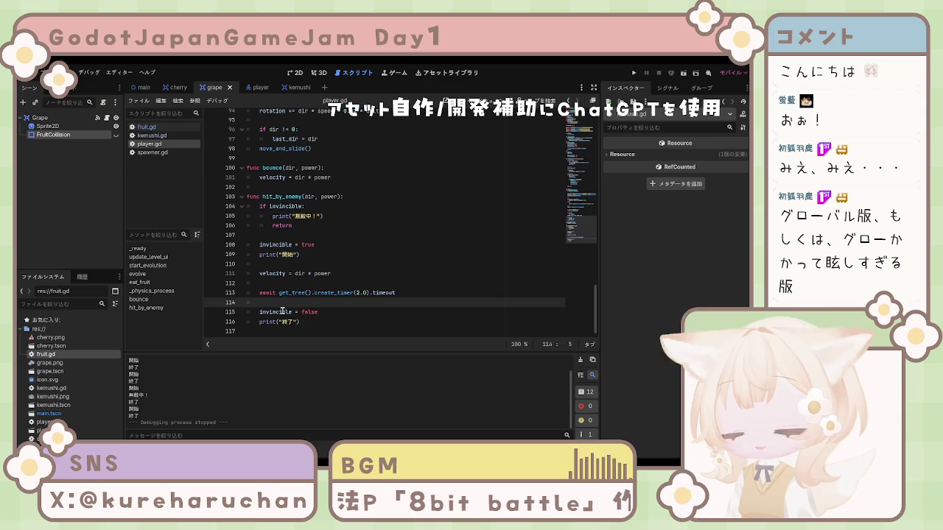
pyautogui.scroll(6, 279, 307)
pyautogui.scroll(-6, 284, 314)
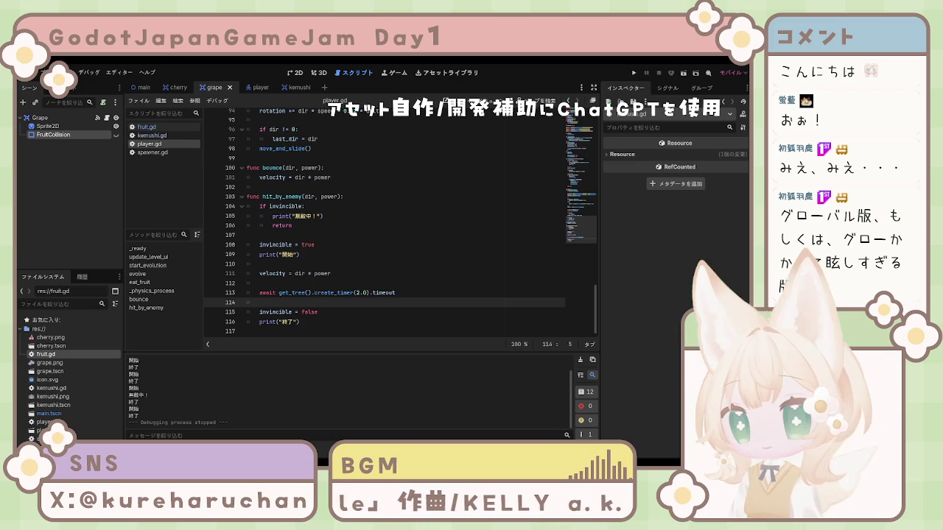
pyautogui.scroll(9, 397, 221)
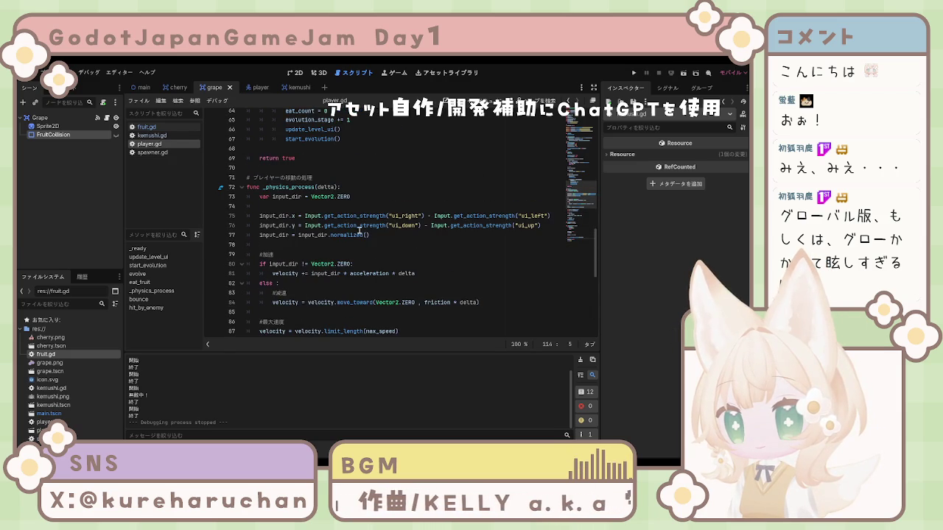
pyautogui.scroll(10, 350, 250)
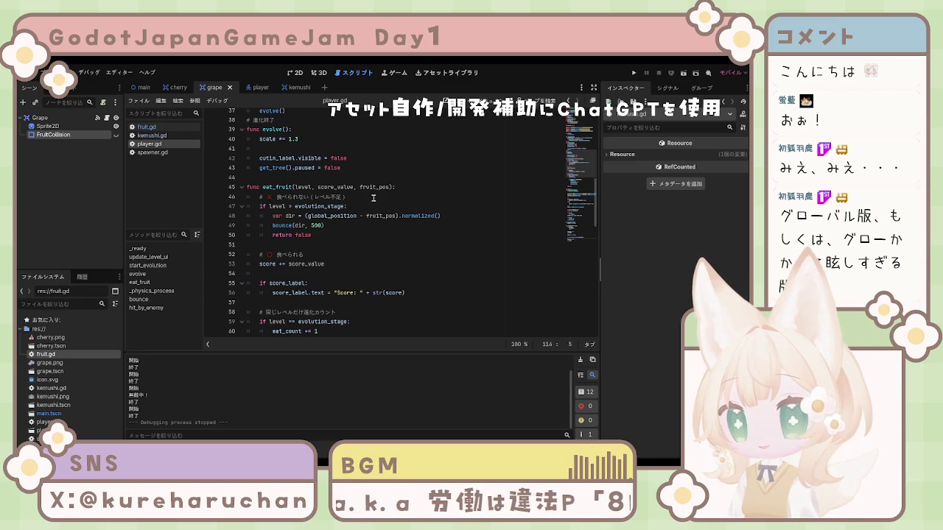
# Step: Insert 'if invincible: return false' as the first lines of eat_fruit
pyautogui.click(374, 207)
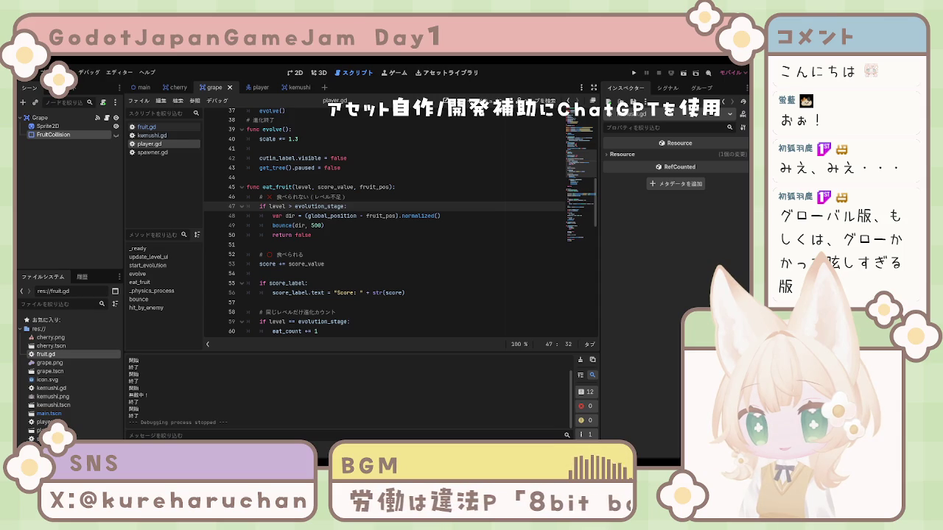
pyautogui.click(404, 187)
pyautogui.press('Return')
pyautogui.write('if invincible:')
pyautogui.press('Return')
pyautogui.write('return false')
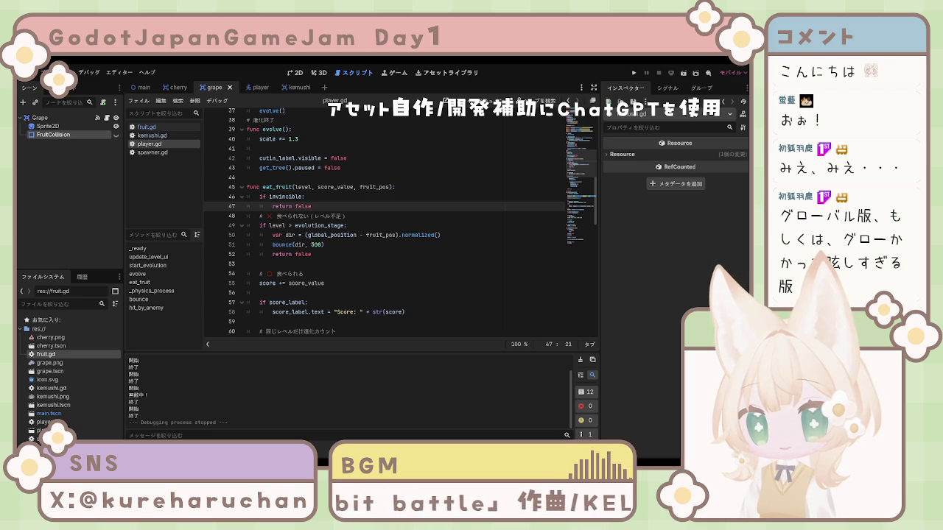
pyautogui.scroll(-15, 402, 221)
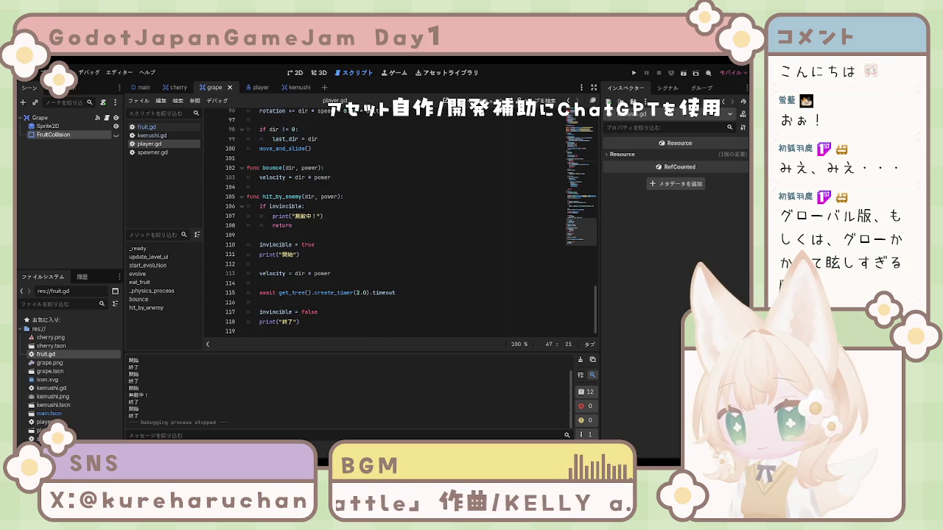
# Step: Add modulate.a = 0.5 under if invincible and modulate.a = 1.0 after invincible = false, then run
pyautogui.click(371, 206)
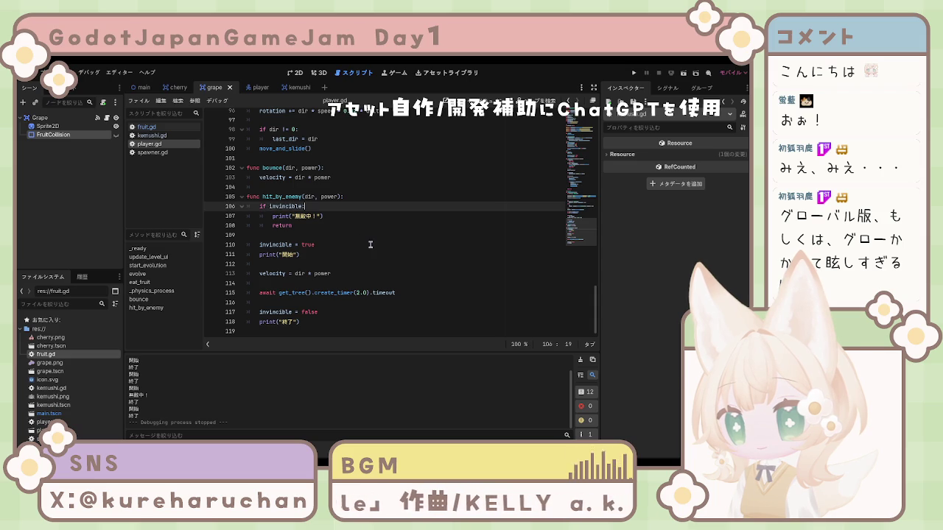
pyautogui.press('Return')
pyautogui.write('modulate.a = 0.5')
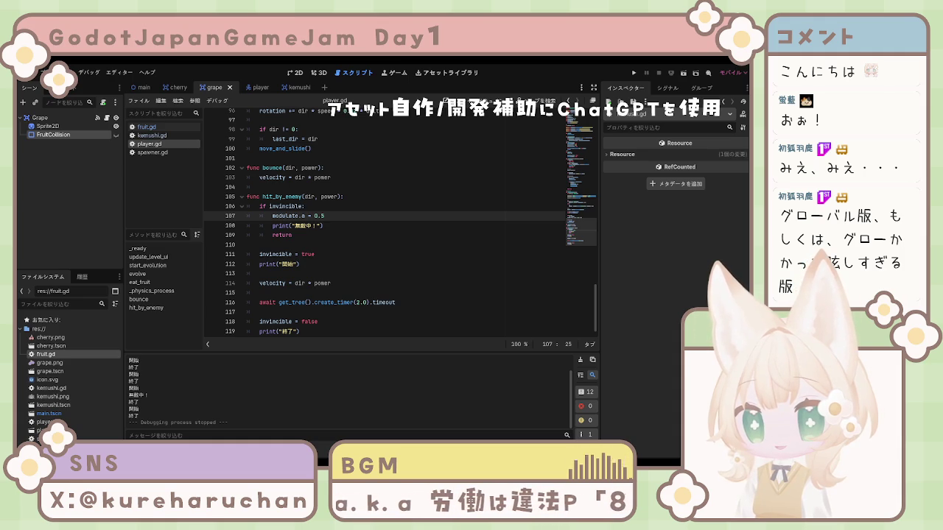
pyautogui.scroll(-1, 332, 316)
pyautogui.click(333, 314)
pyautogui.press('Return')
pyautogui.write('modulate.a = 1.0')
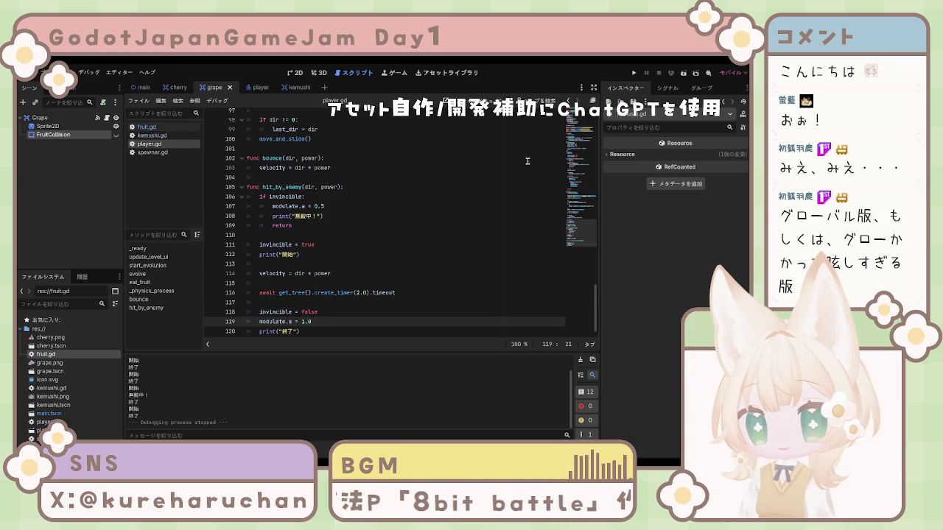
pyautogui.press('F5')
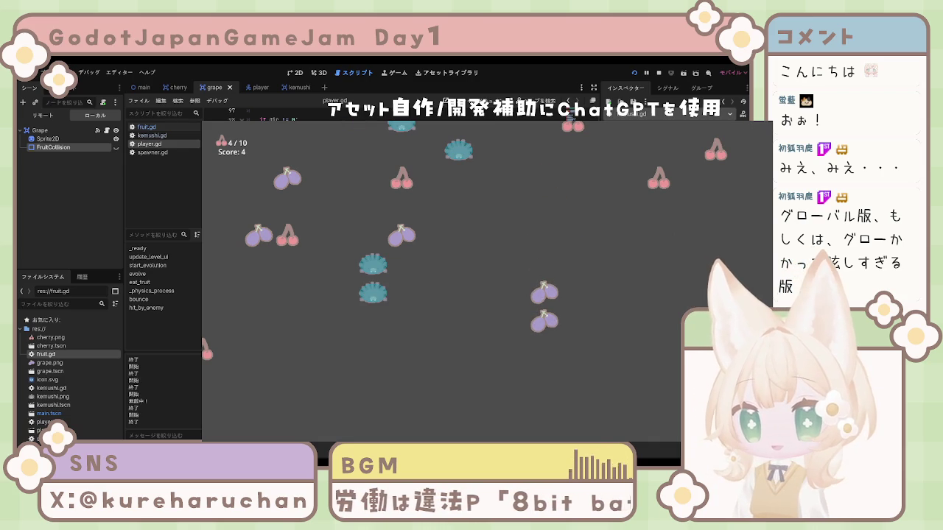
# Step: Stop the translucent-invincibility playtest with F8, leaving the 開始/終了 and 無敵中！ log
pyautogui.press('F8')
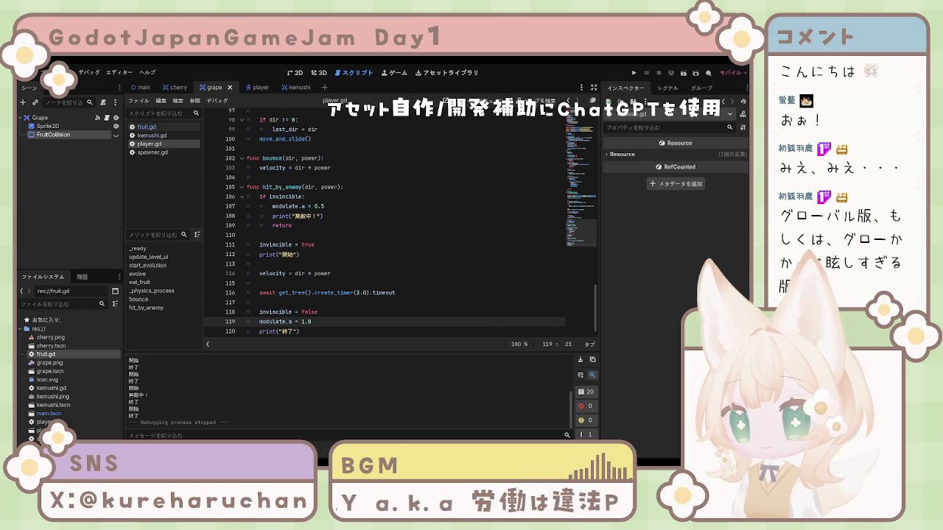
pyautogui.moveTo(316, 206); pyautogui.dragTo(272, 207)
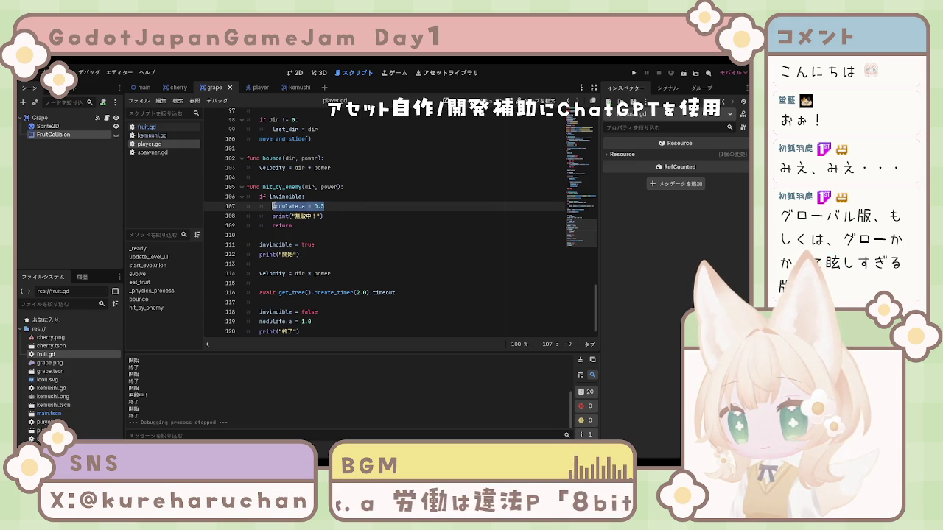
pyautogui.click(357, 210)
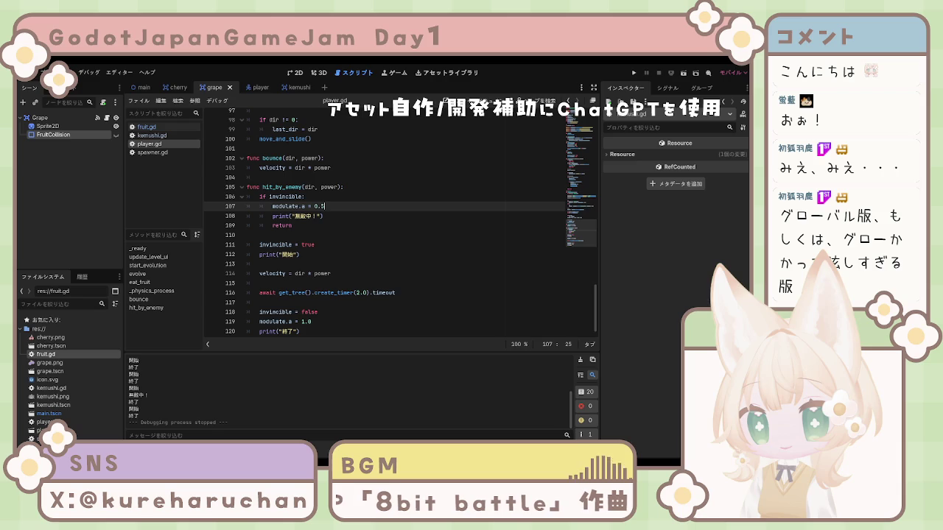
pyautogui.scroll(10, 271, 287)
pyautogui.scroll(3, 270, 287)
pyautogui.scroll(2, 308, 259)
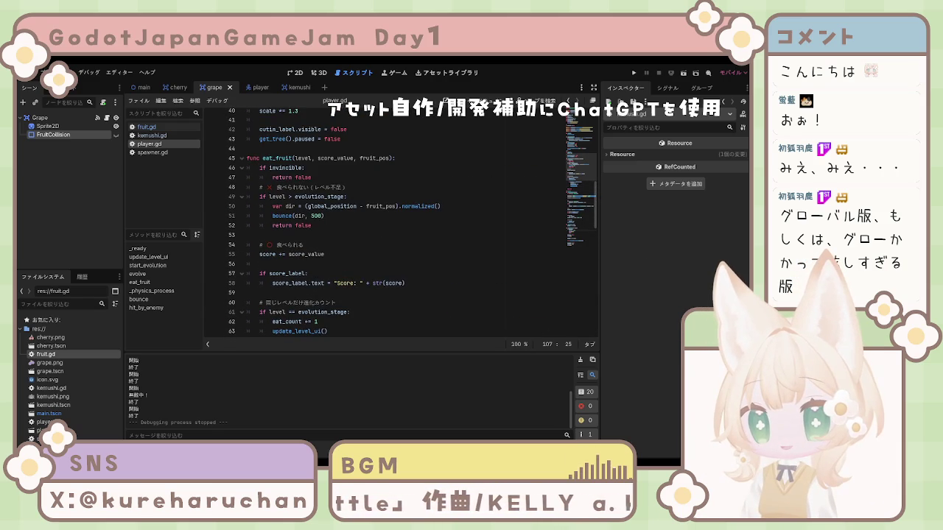
# Step: Move eat_fruit's invincibility check inside the level-check branch, with return false indented beneath it
pyautogui.moveTo(312, 177); pyautogui.dragTo(263, 168)
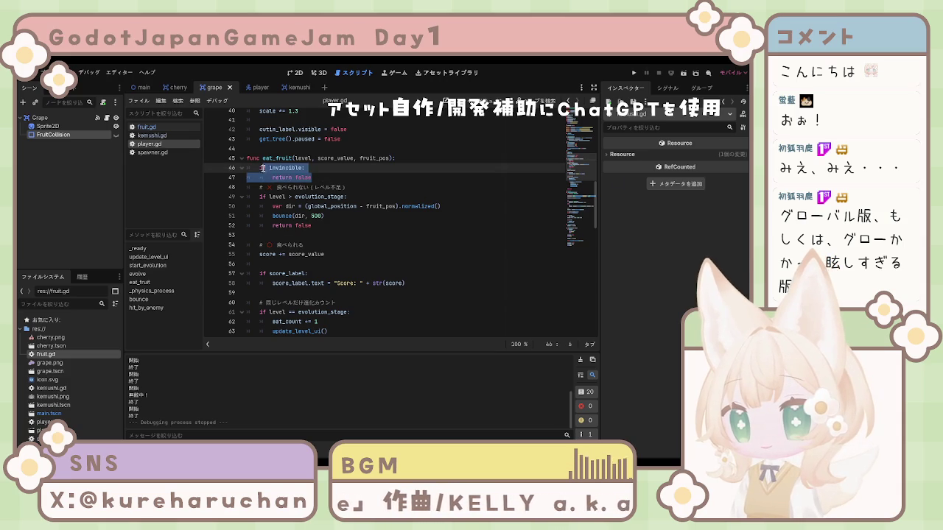
pyautogui.press('Delete')
pyautogui.press('Down')
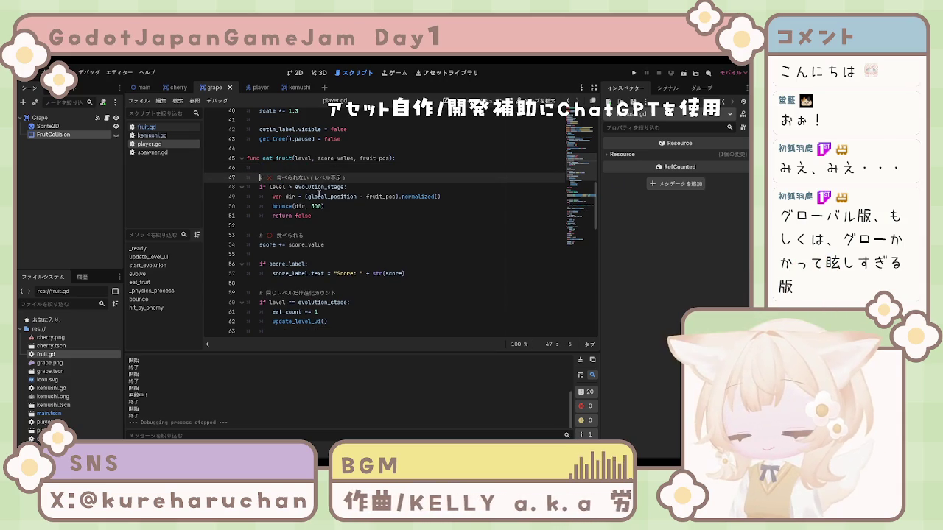
pyautogui.press('BackSpace')
pyautogui.press('BackSpace')
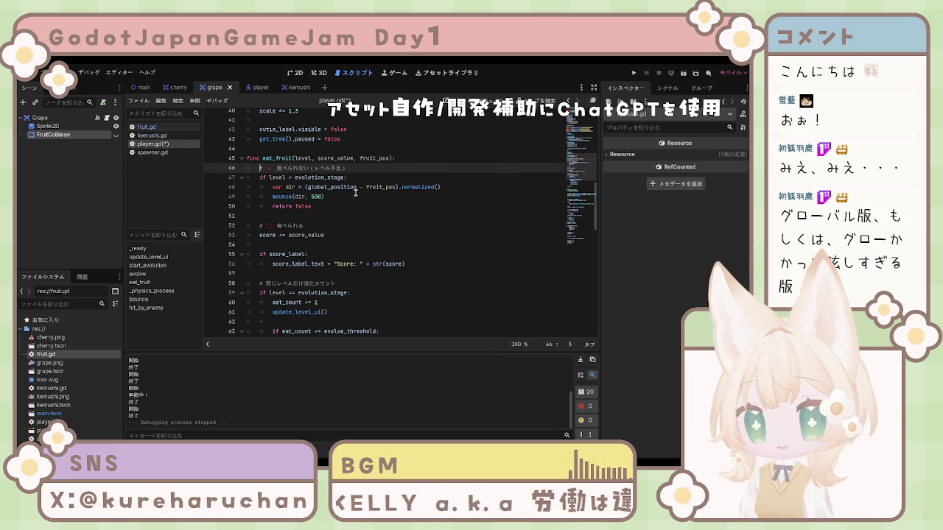
pyautogui.click(358, 178)
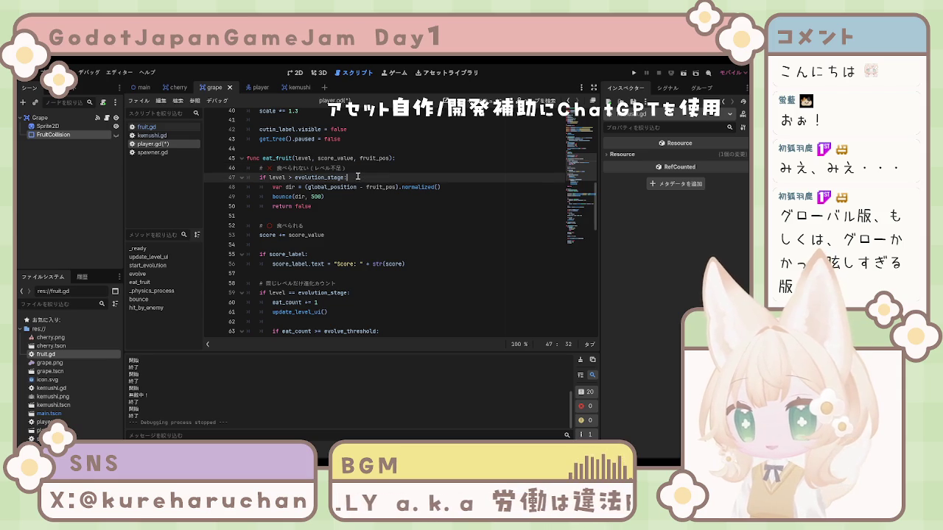
pyautogui.press('Return')
pyautogui.write('if invincible: \t\treturn false')
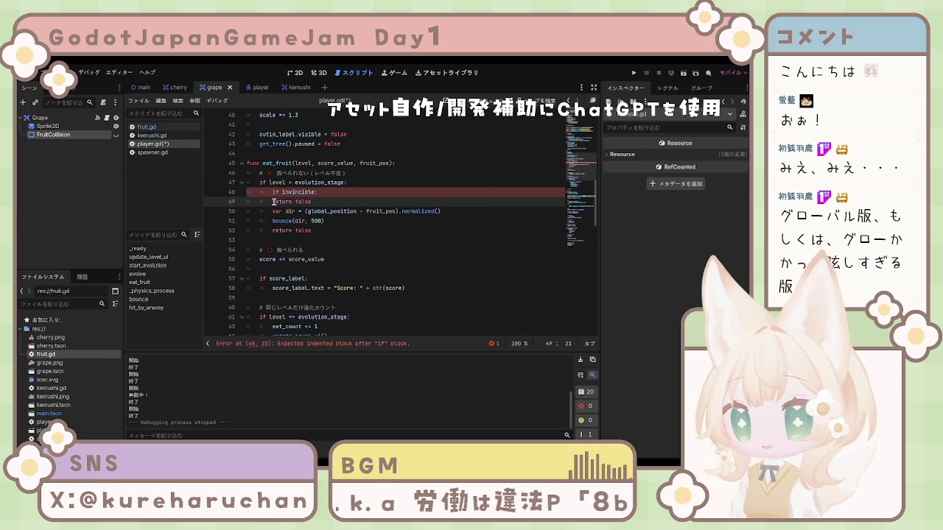
pyautogui.press('Tab')
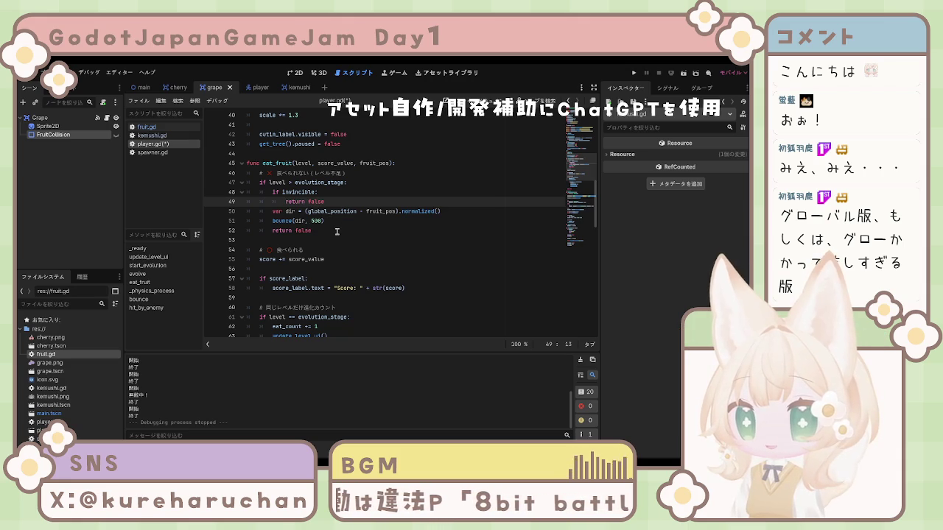
# Step: Save player.gd and launch the game with F5
pyautogui.scroll(-2, 338, 230)
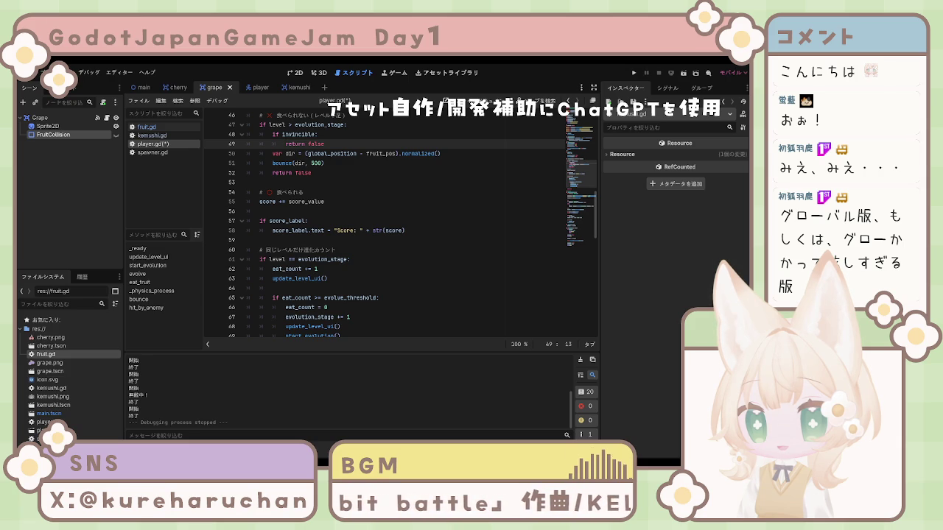
pyautogui.click(302, 173)
pyautogui.click(317, 197)
pyautogui.click(324, 211)
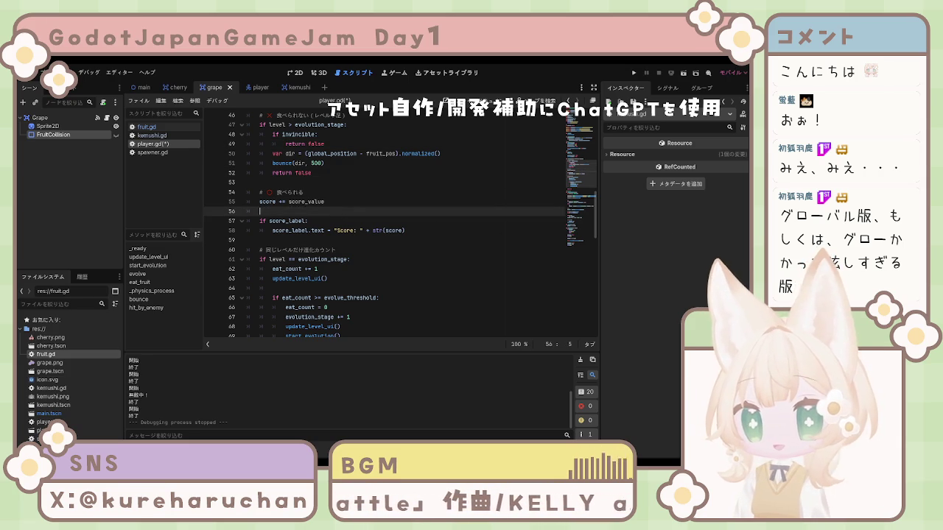
pyautogui.click(303, 192)
pyautogui.hotkey('ctrl', 's')
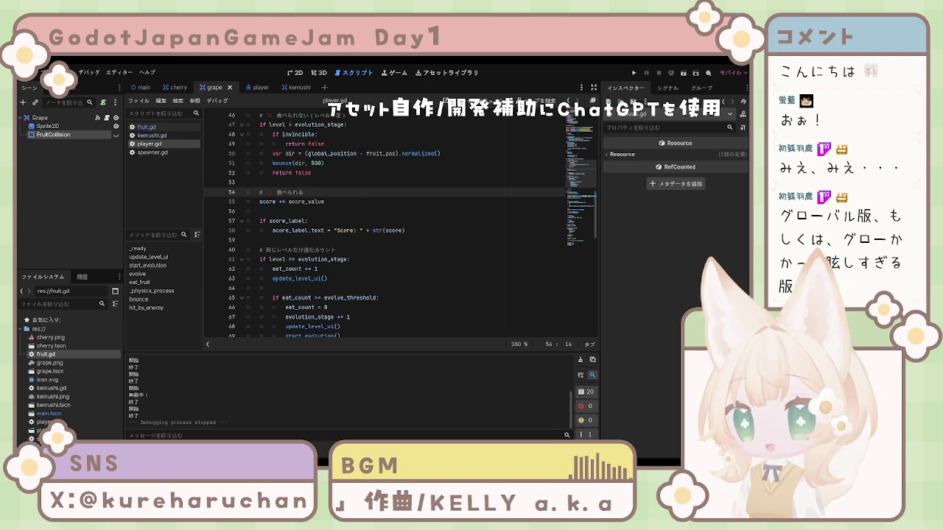
pyautogui.press('F5')
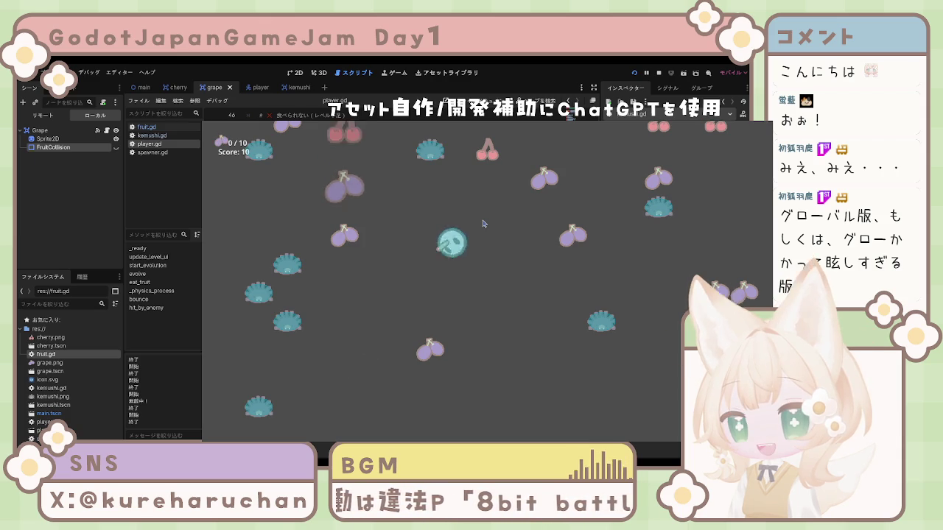
# Step: Stop the running playtest at Score 10 with F8
pyautogui.press('F8')
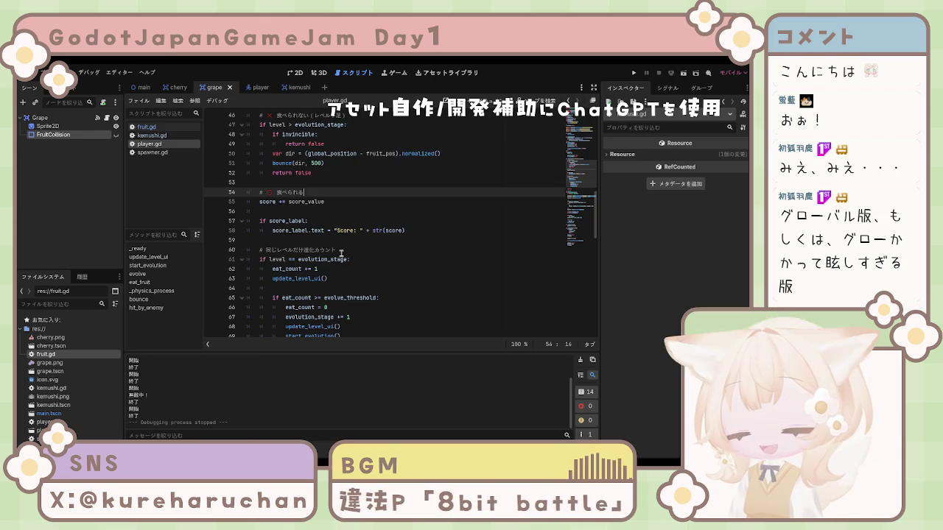
# Step: Delete the stray 's' from the eat_fruit comment and scroll down to hit_by_enemy
pyautogui.write('s')
pyautogui.scroll(-3, 373, 243)
pyautogui.scroll(7, 373, 243)
pyautogui.scroll(-3, 373, 243)
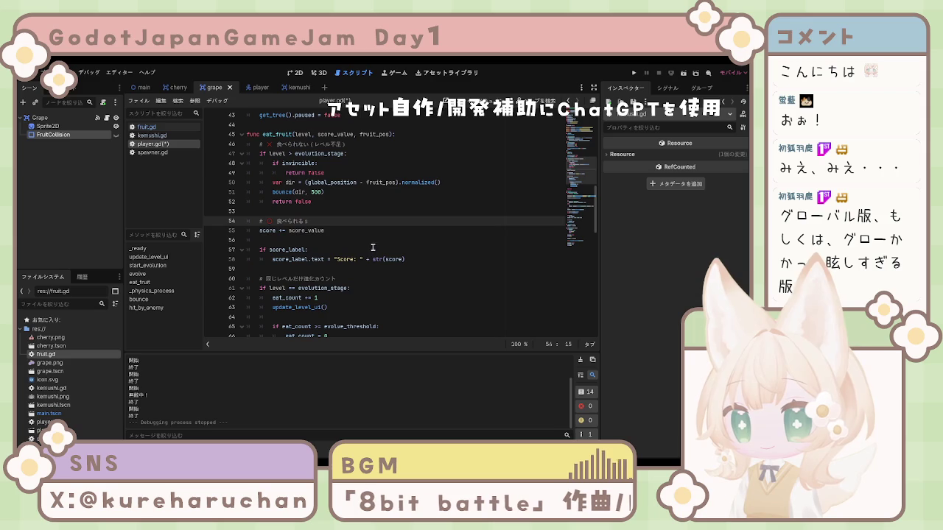
pyautogui.press('BackSpace')
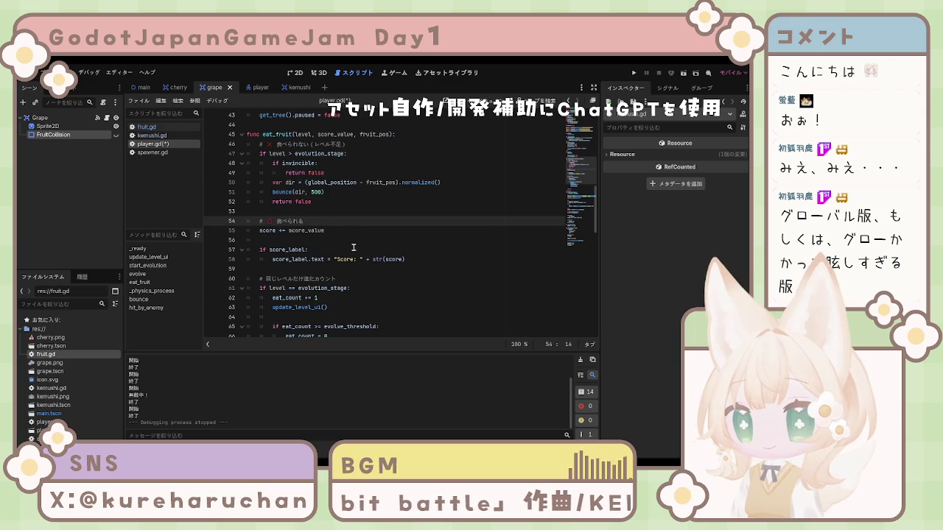
pyautogui.press('Down')
pyautogui.press('Down')
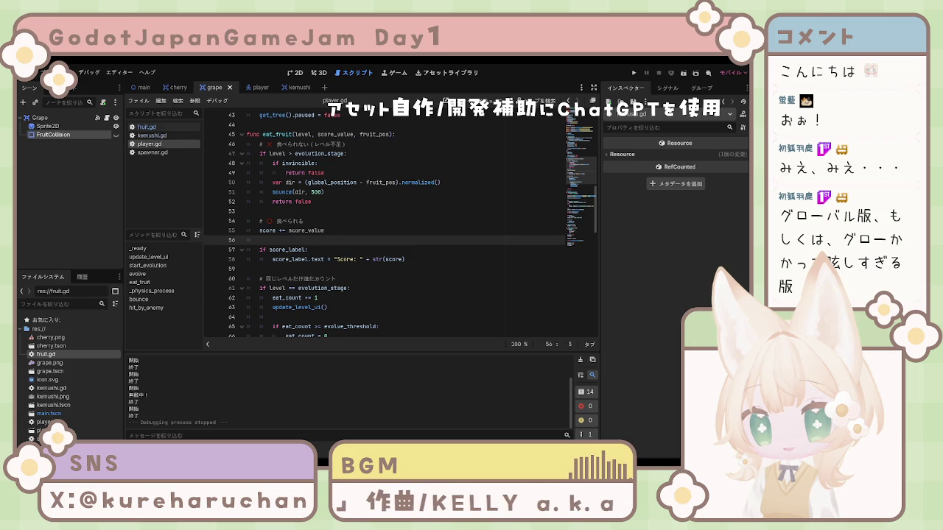
pyautogui.click(351, 290)
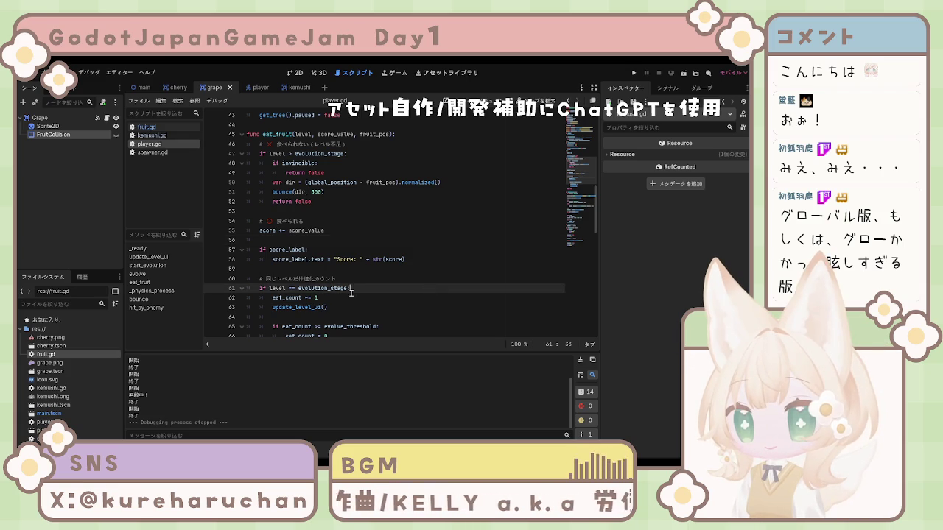
pyautogui.scroll(-15, 351, 293)
pyautogui.scroll(-4, 344, 279)
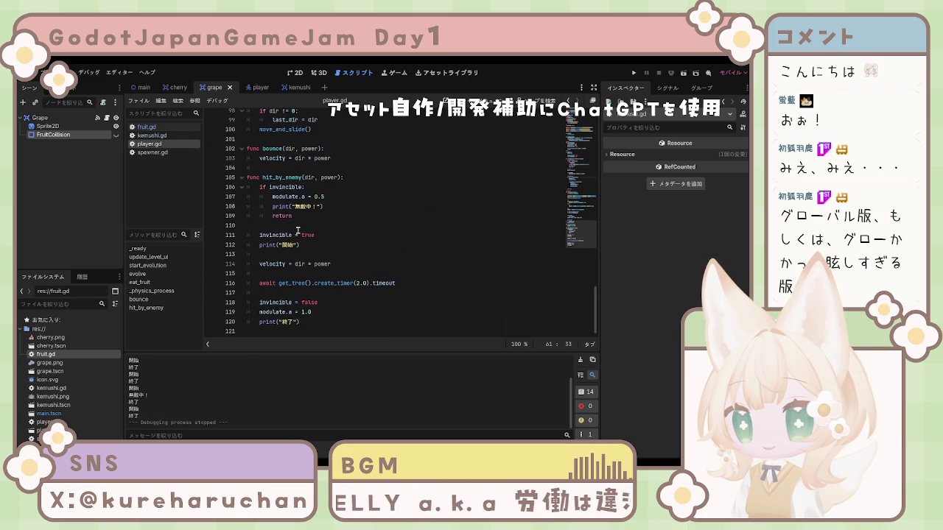
# Step: Replace modulate.a = 0.5 with modulate = Color(1,1,1,0.5) on line 107, then test-run and stop the game
pyautogui.click(322, 197)
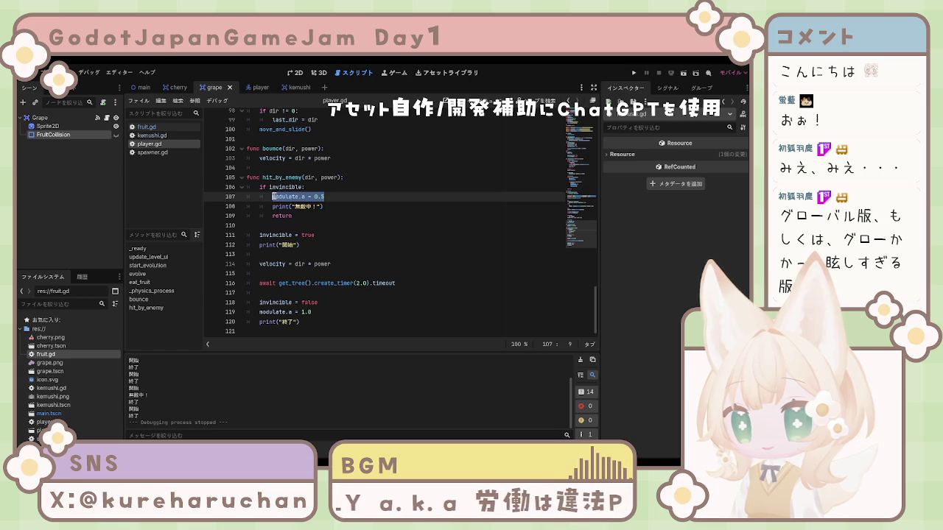
pyautogui.write('modulate = Color(1,1,1,0.5)')
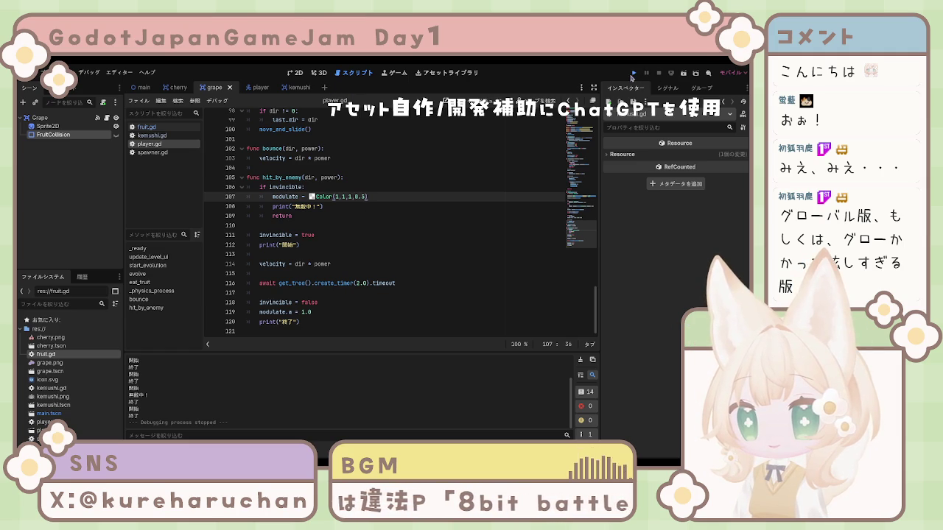
pyautogui.click(633, 74)
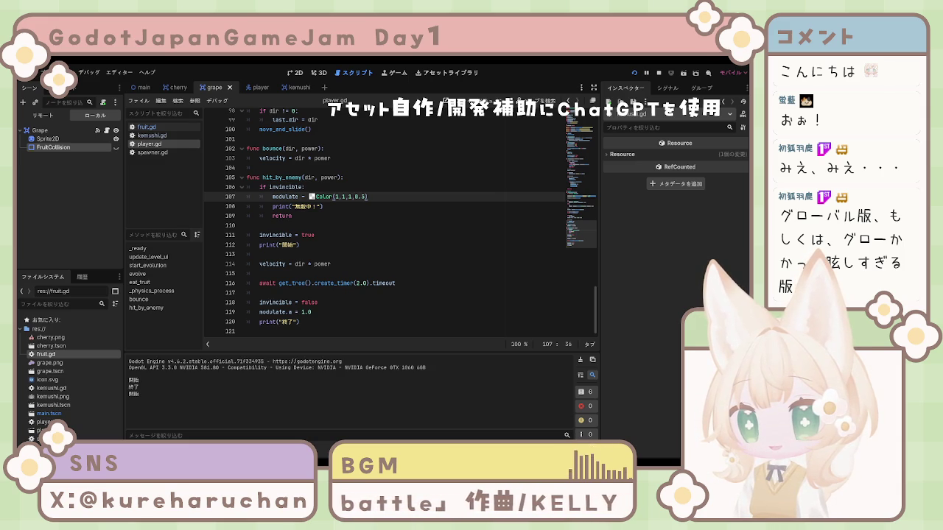
pyautogui.click(332, 235)
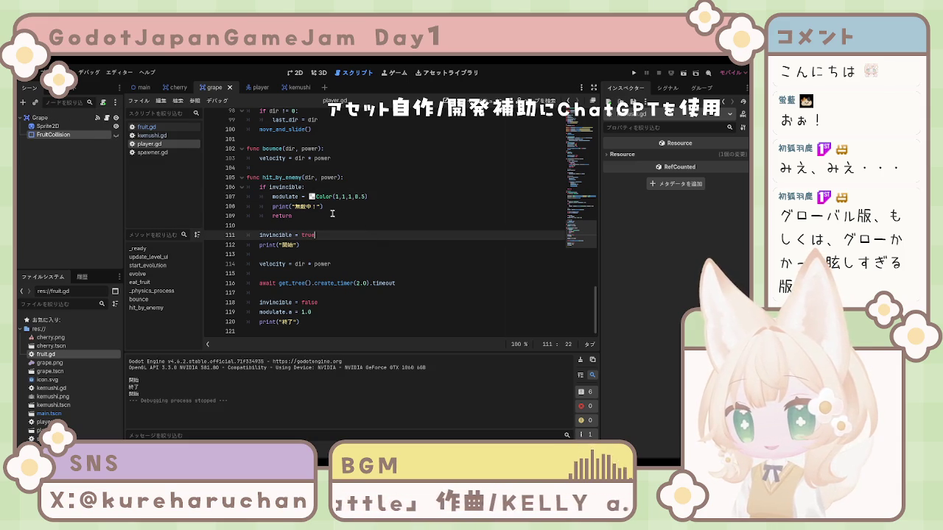
# Step: Move the modulate line out of the invincible check to just after print("開始"), then relaunch
pyautogui.moveTo(273, 197); pyautogui.dragTo(412, 192)
pyautogui.click(272, 197)
pyautogui.moveTo(273, 196); pyautogui.dragTo(308, 197)
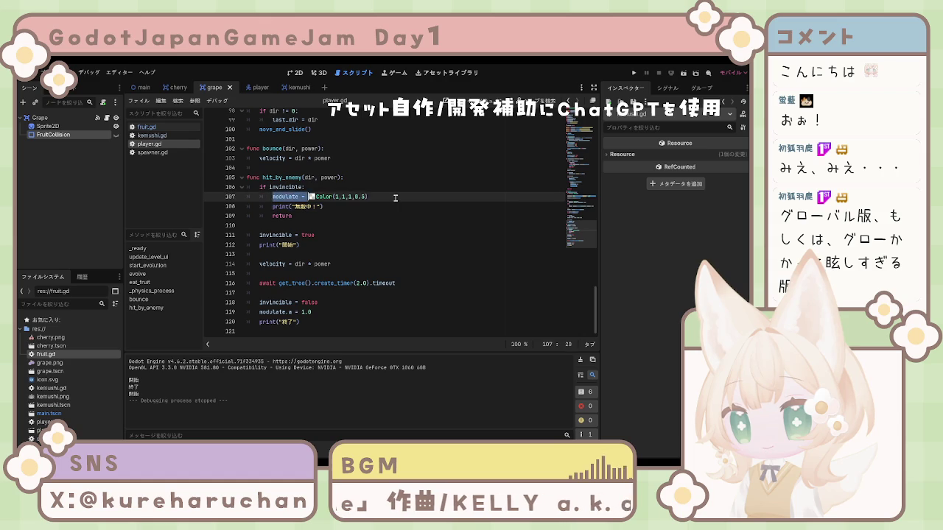
pyautogui.press('BackSpace')
pyautogui.press('BackSpace')
pyautogui.press('BackSpace')
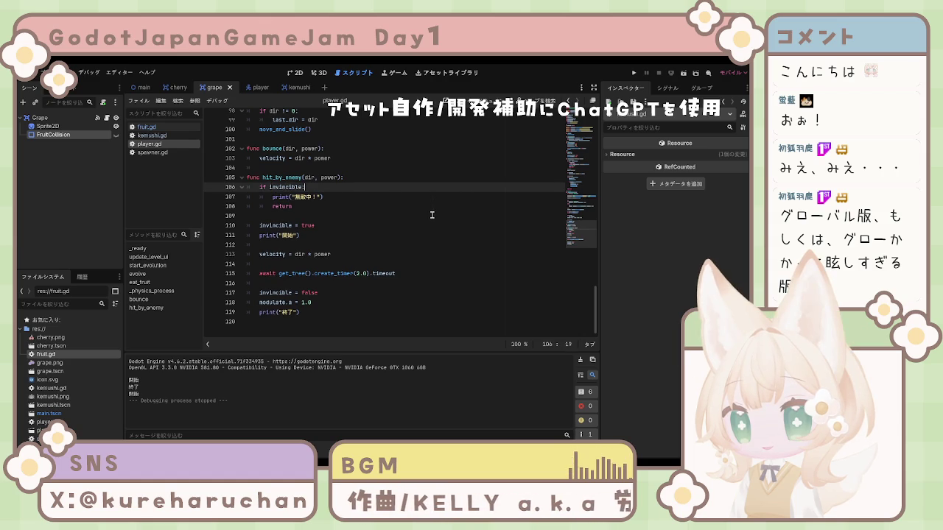
pyautogui.click(304, 235)
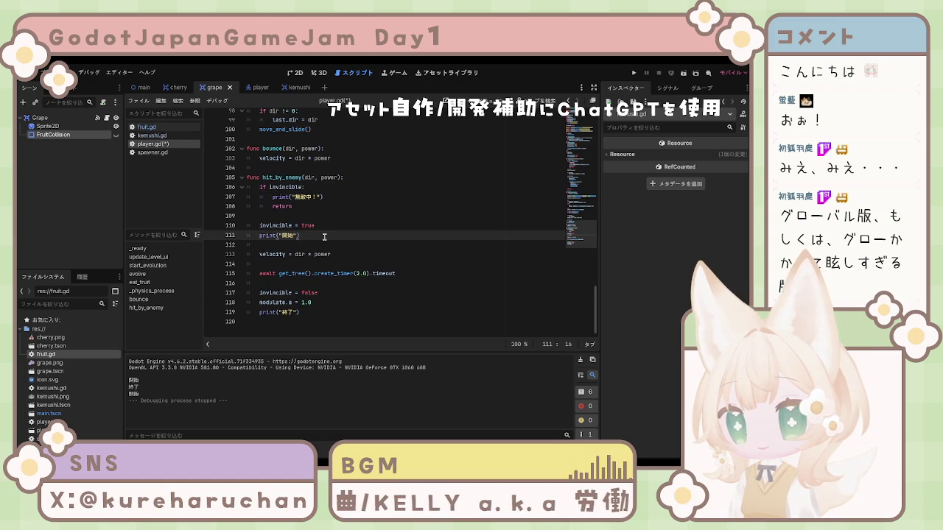
pyautogui.press('Return')
pyautogui.write('modulate = Color(1,1,1,0.5)')
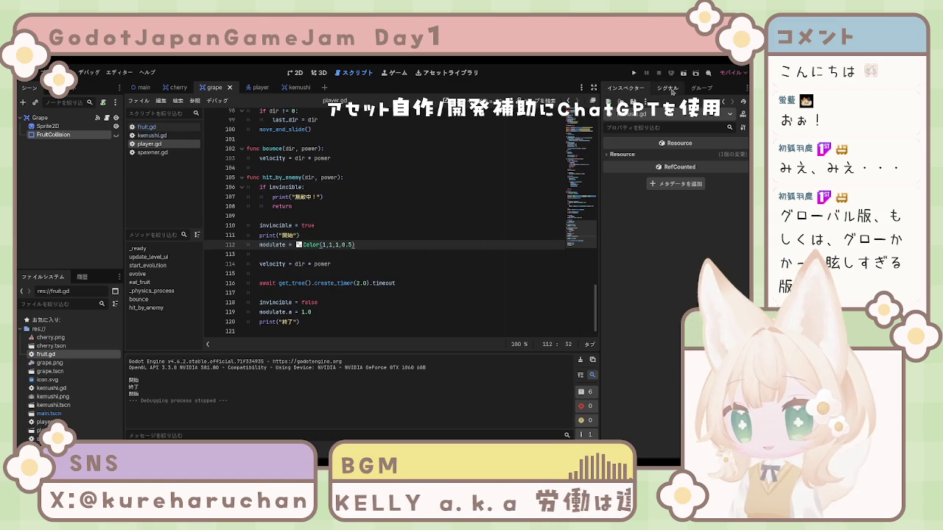
pyautogui.press('F5')
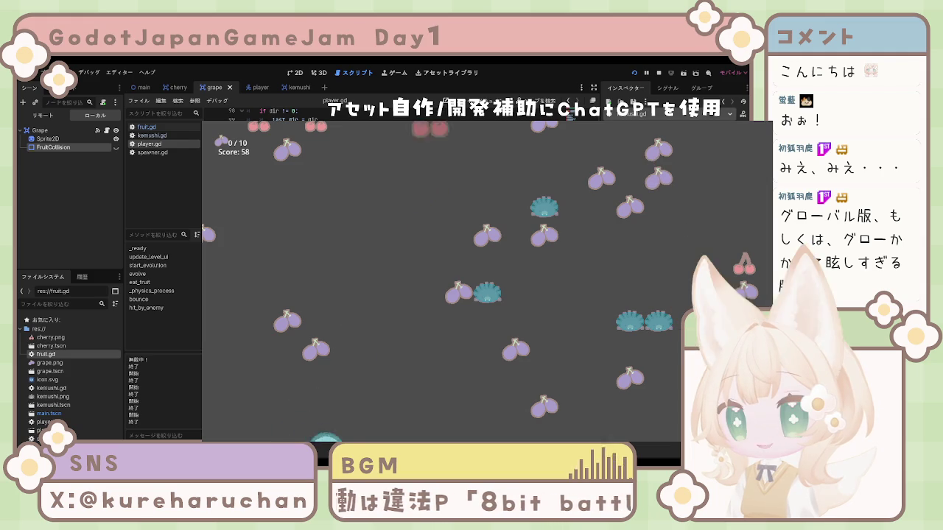
# Step: Stop the playtest at Score 58 with F8
pyautogui.press('F8')
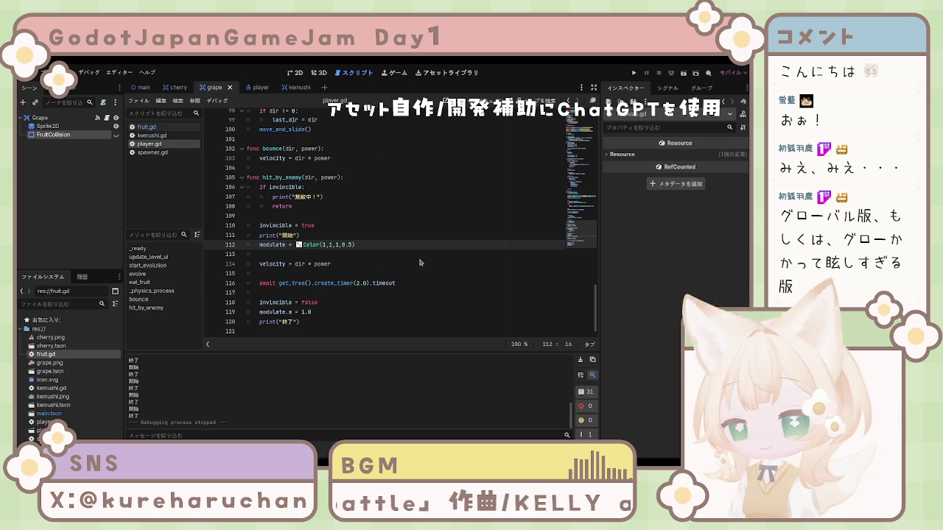
pyautogui.click(347, 265)
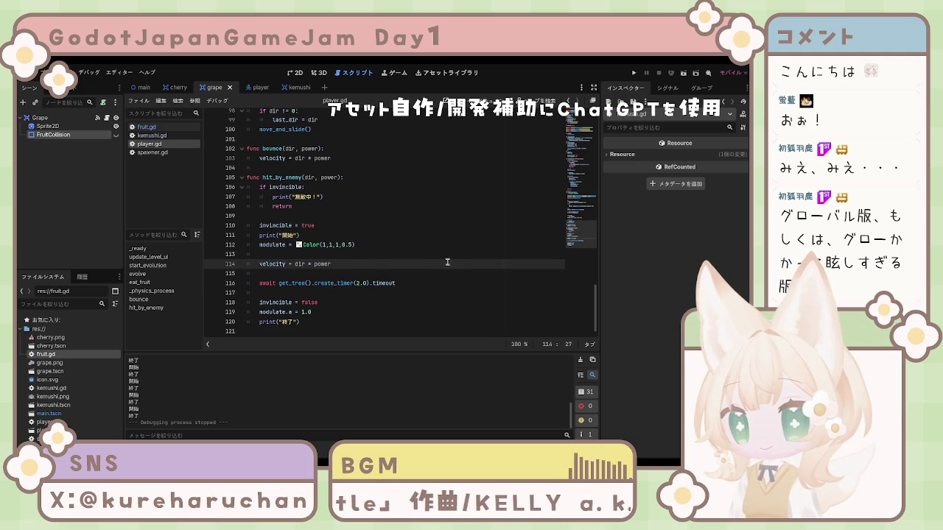
pyautogui.scroll(20, 389, 277)
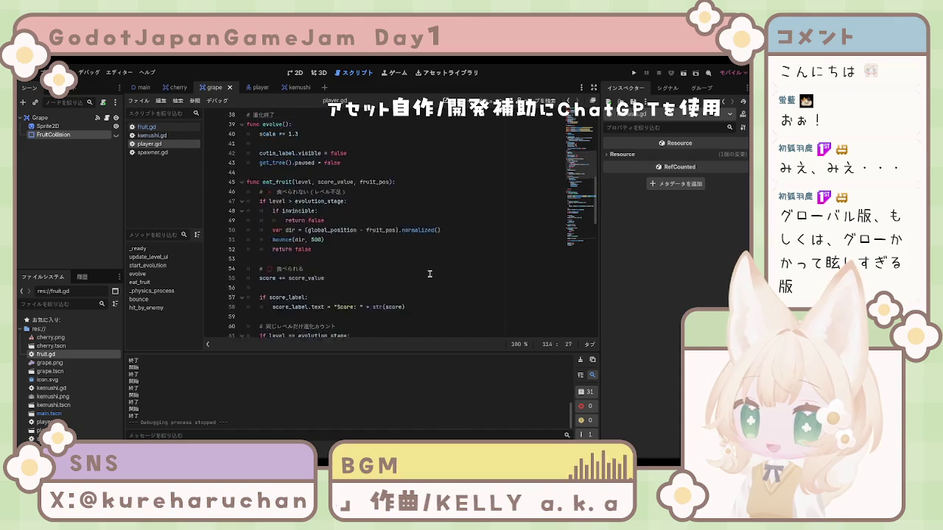
pyautogui.scroll(3, 432, 274)
pyautogui.scroll(-20, 425, 271)
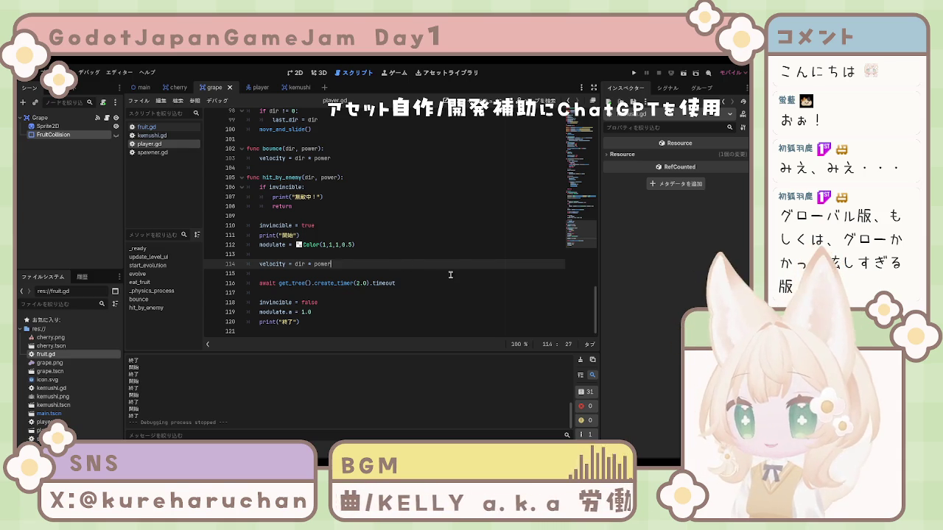
pyautogui.scroll(10, 370, 230)
pyautogui.scroll(20, 370, 230)
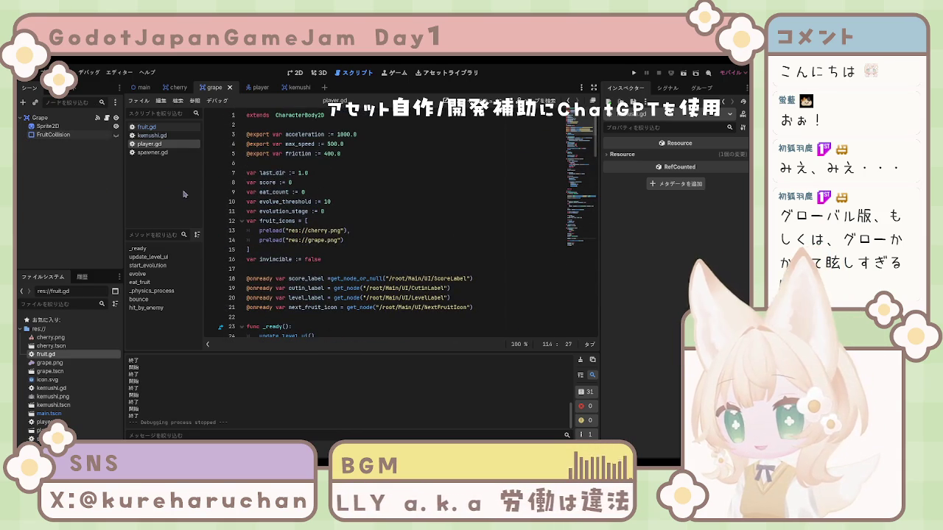
pyautogui.click(257, 191)
pyautogui.click(330, 202)
pyautogui.click(333, 212)
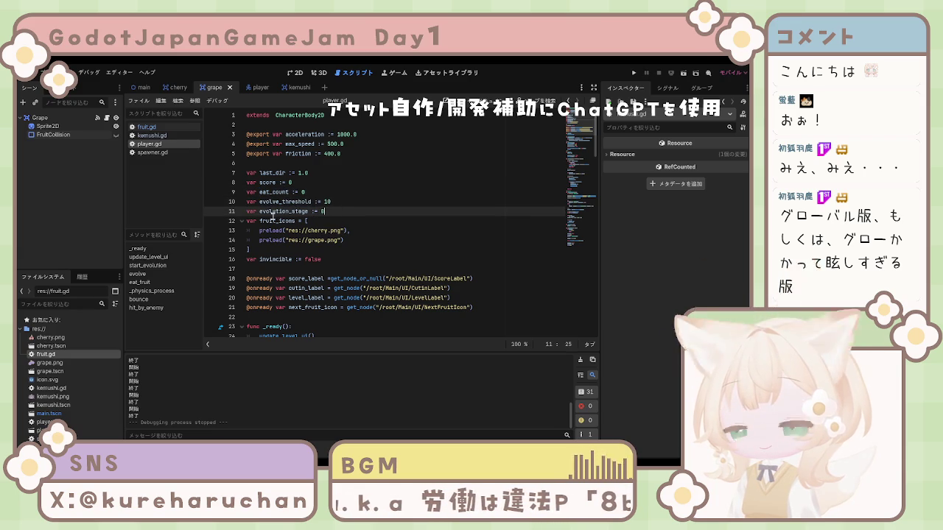
pyautogui.scroll(-20, 318, 212)
pyautogui.scroll(19, 288, 216)
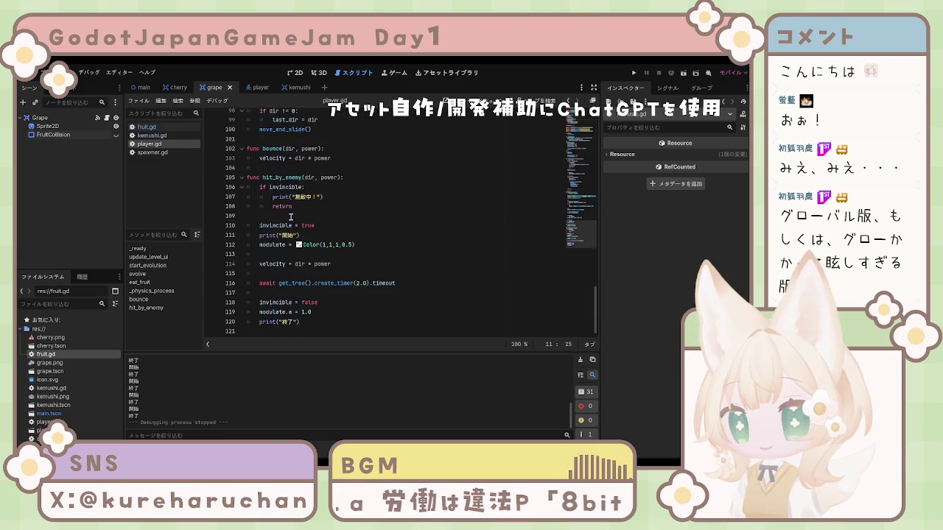
pyautogui.scroll(9, 288, 220)
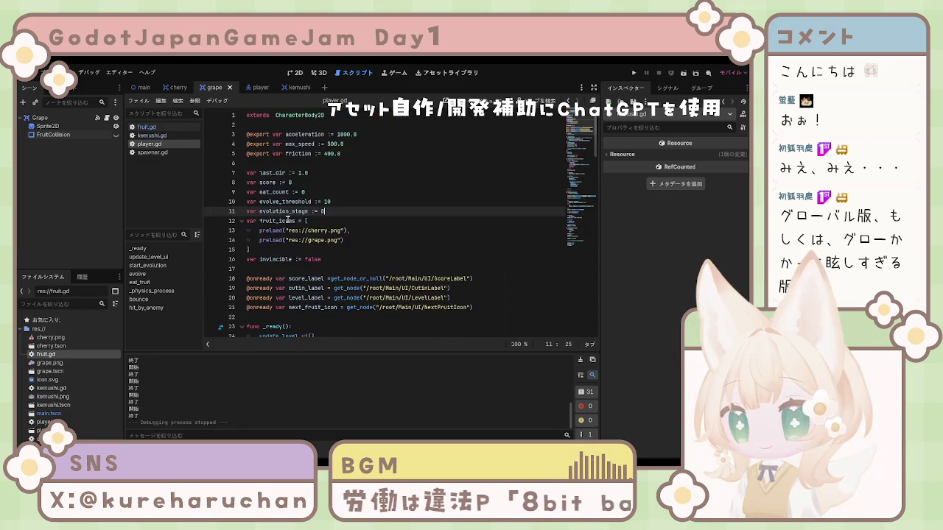
pyautogui.click(285, 183)
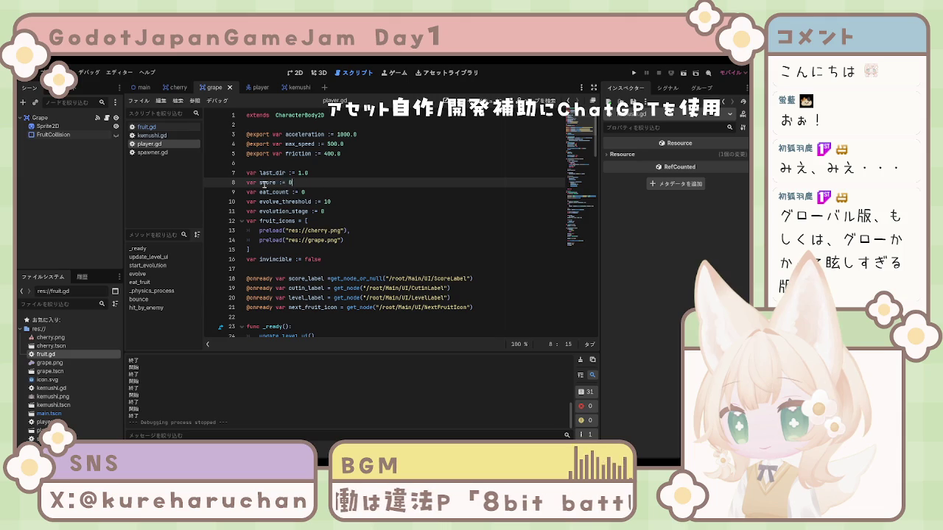
pyautogui.moveTo(264, 164); pyautogui.dragTo(274, 153)
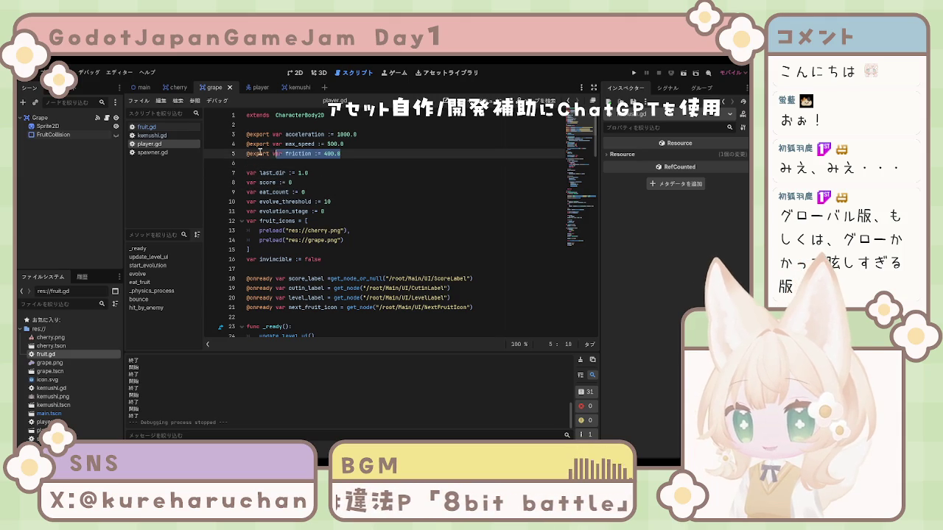
pyautogui.click(249, 153)
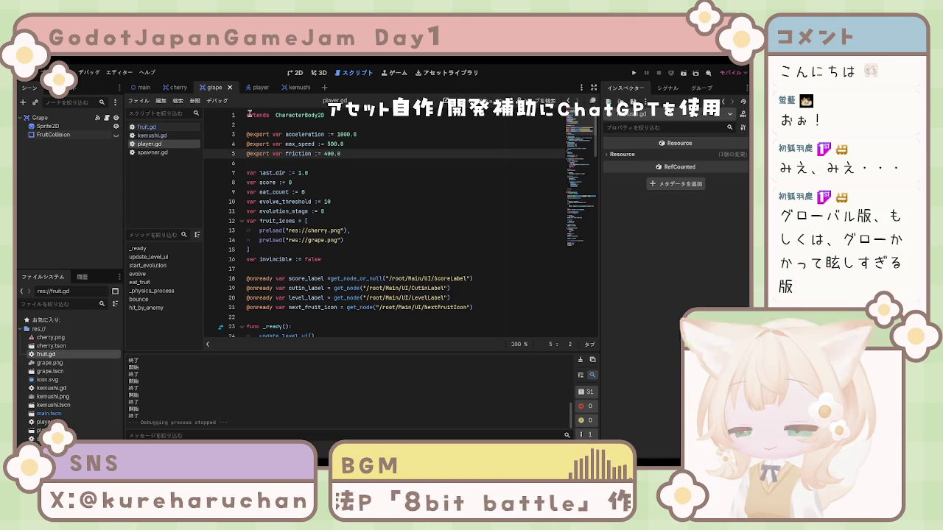
pyautogui.click(313, 116)
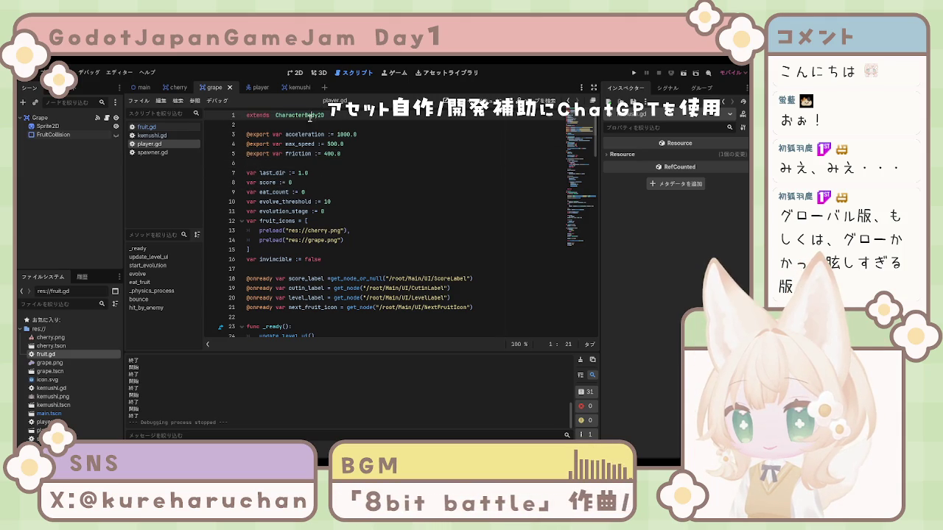
pyautogui.scroll(-20, 341, 168)
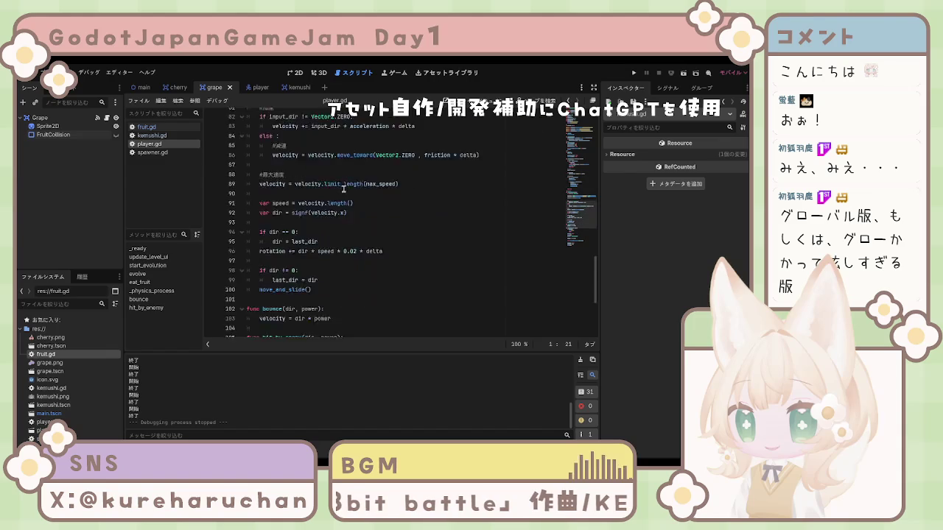
pyautogui.click(316, 226)
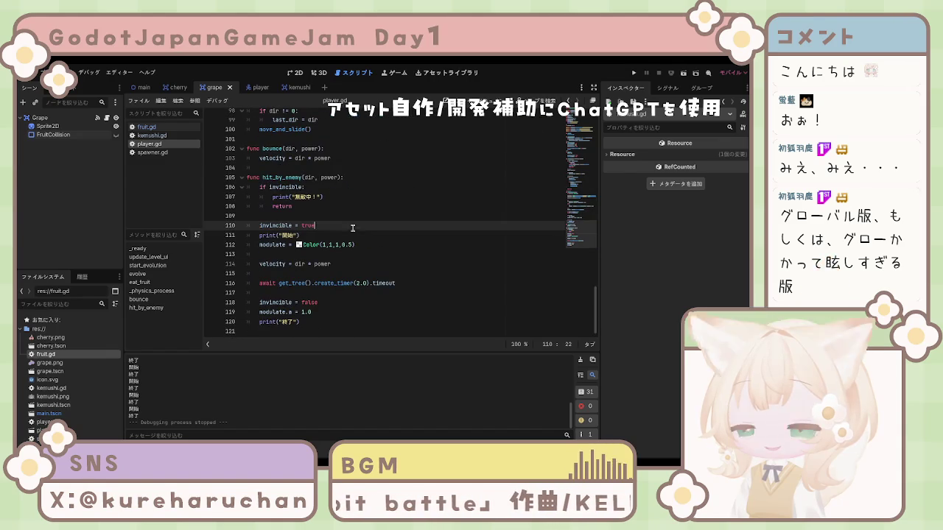
pyautogui.click(321, 302)
pyautogui.moveTo(312, 311); pyautogui.dragTo(259, 311)
pyautogui.scroll(20, 324, 302)
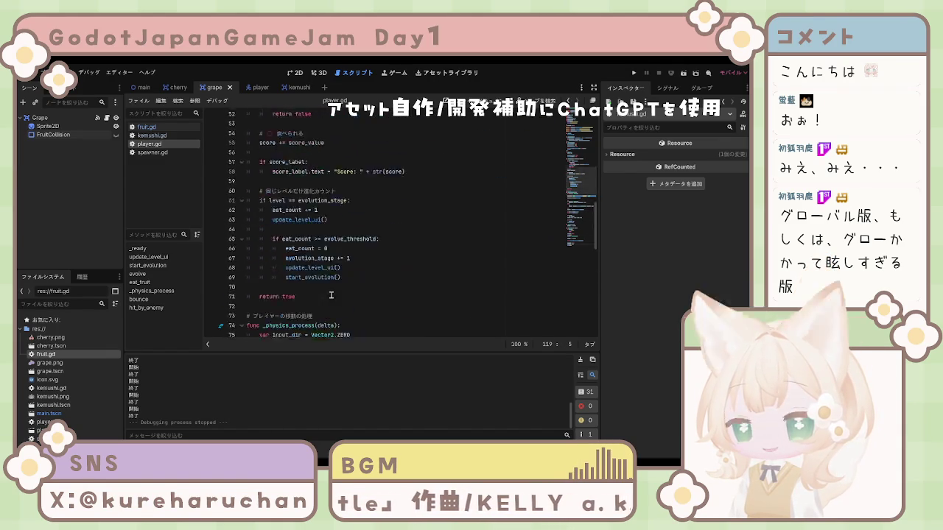
pyautogui.scroll(7, 324, 291)
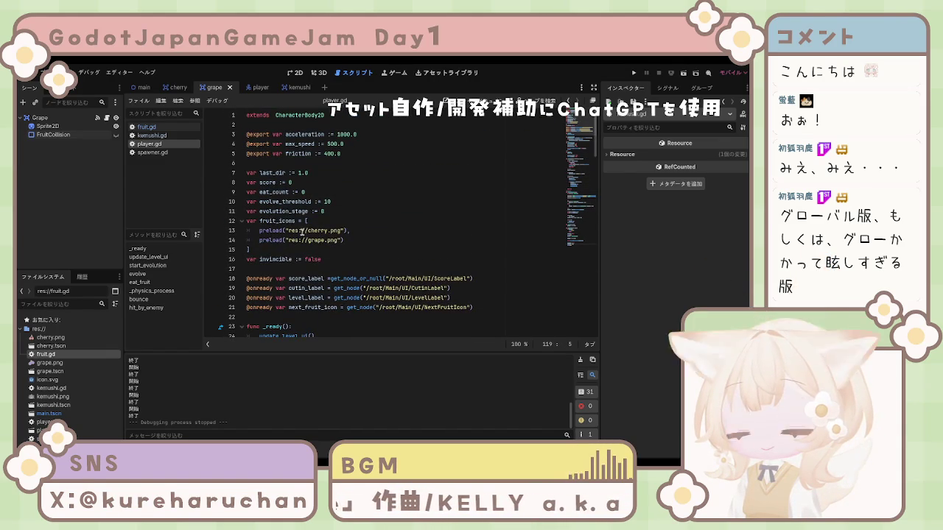
pyautogui.moveTo(322, 259)
pyautogui.mouseDown()
pyautogui.moveTo(251, 249)
pyautogui.moveTo(250, 233)
pyautogui.mouseUp()
pyautogui.moveTo(350, 254)
pyautogui.mouseDown()
pyautogui.moveTo(317, 260)
pyautogui.moveTo(260, 175)
pyautogui.mouseUp()
pyautogui.click(261, 174)
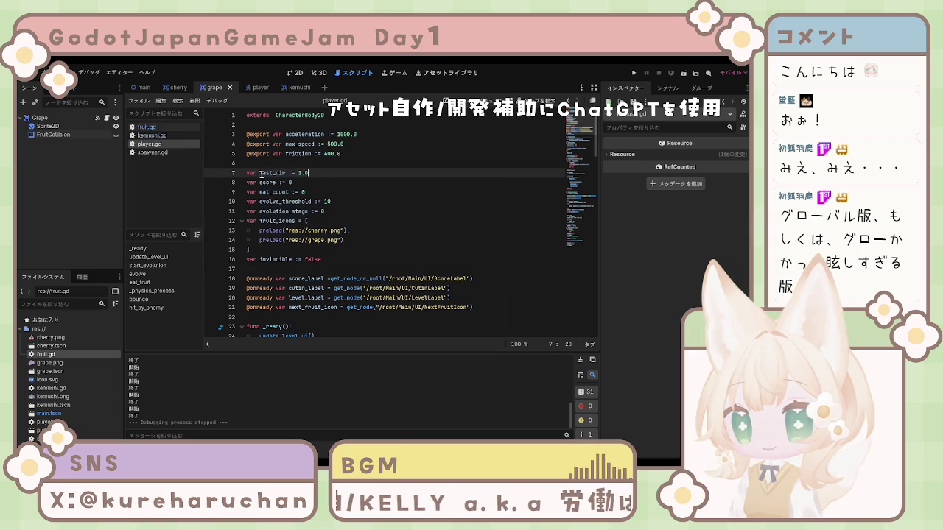
pyautogui.moveTo(248, 115)
pyautogui.mouseDown()
pyautogui.moveTo(251, 130)
pyautogui.moveTo(383, 245)
pyautogui.mouseUp()
pyautogui.click(354, 236)
pyautogui.scroll(-20, 361, 246)
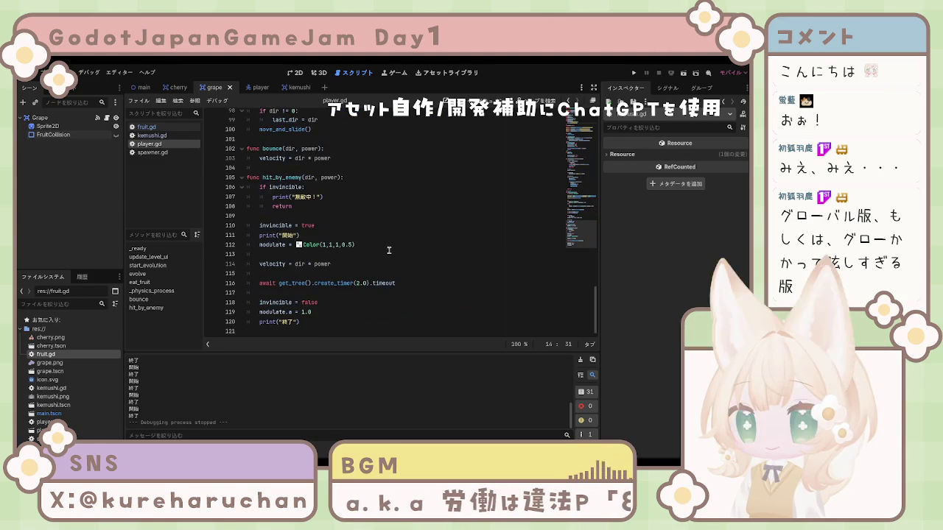
pyautogui.scroll(20, 364, 248)
pyautogui.scroll(2, 369, 255)
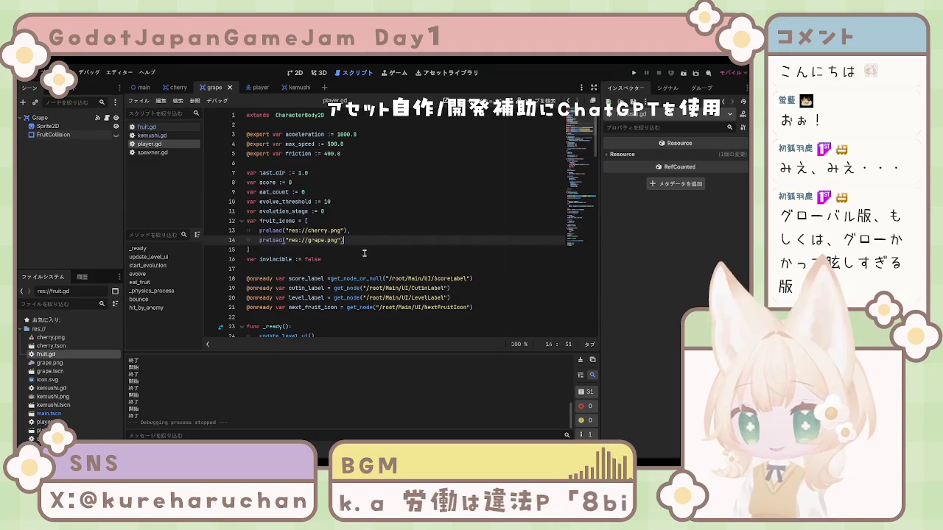
pyautogui.moveTo(337, 260)
pyautogui.mouseDown()
pyautogui.moveTo(294, 174)
pyautogui.moveTo(240, 116)
pyautogui.mouseUp()
pyautogui.click(279, 134)
pyautogui.scroll(-20, 297, 212)
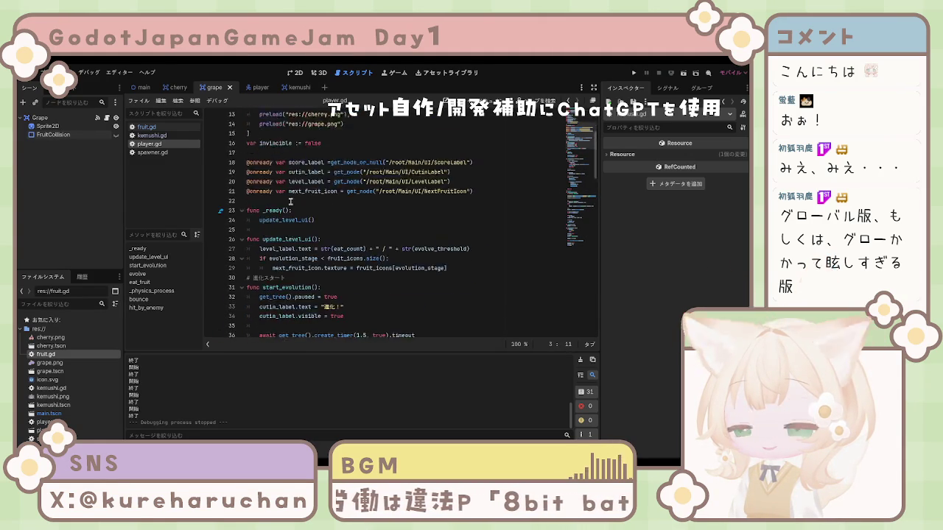
pyautogui.scroll(-8, 297, 212)
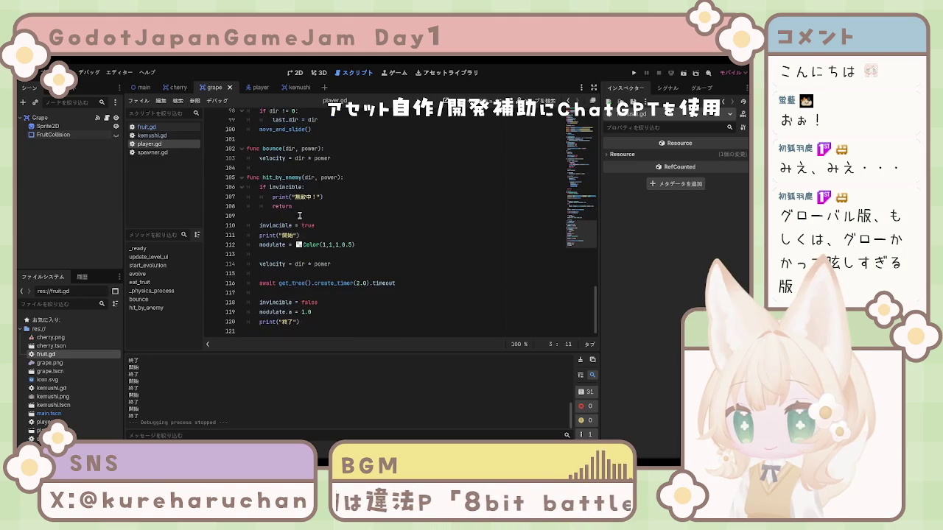
pyautogui.scroll(20, 299, 215)
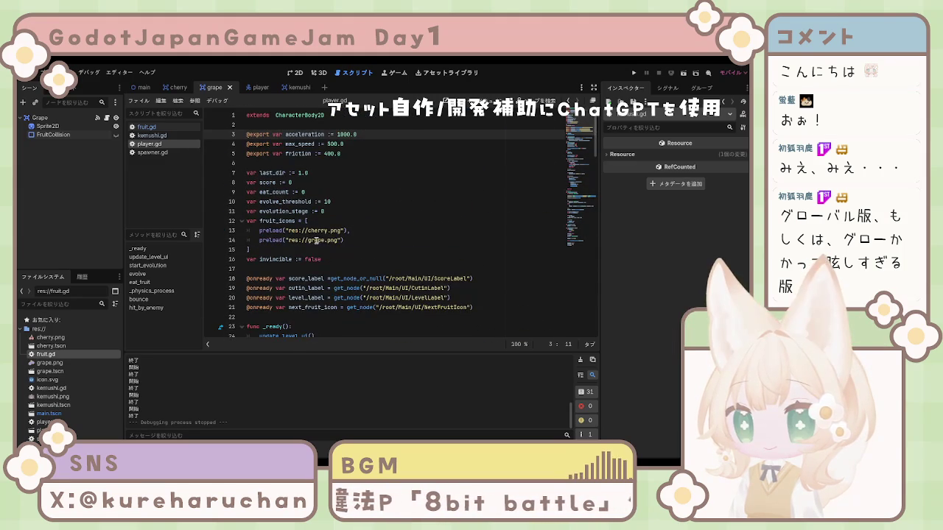
pyautogui.click(321, 249)
pyautogui.scroll(-7, 332, 250)
pyautogui.scroll(-20, 335, 255)
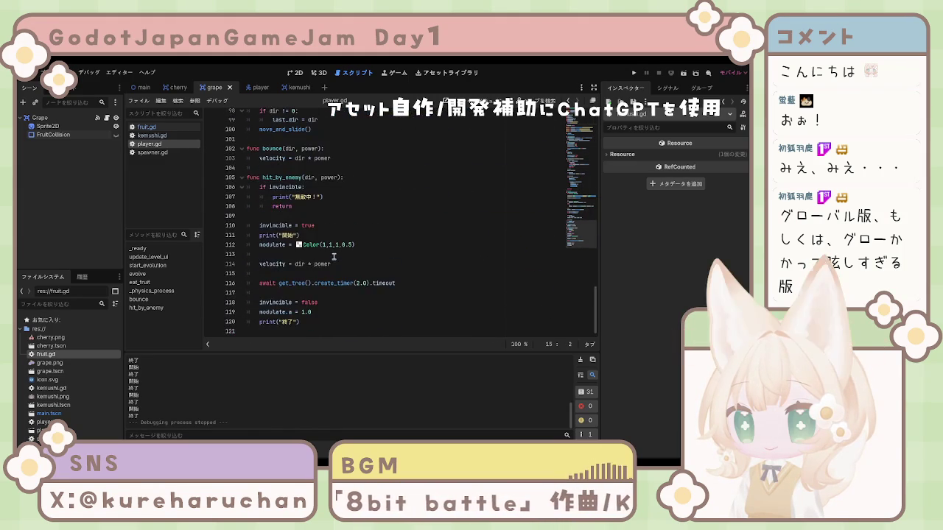
pyautogui.scroll(11, 335, 258)
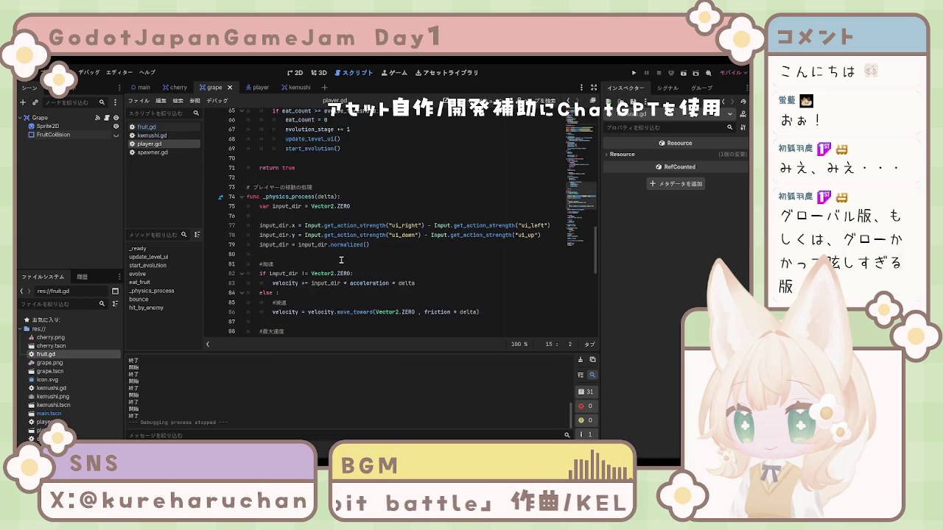
pyautogui.scroll(20, 341, 260)
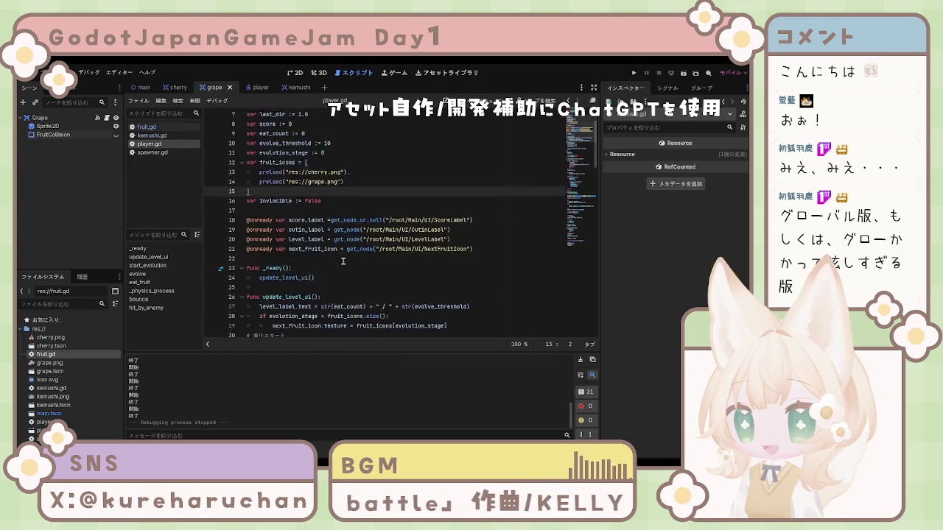
pyautogui.scroll(-20, 343, 259)
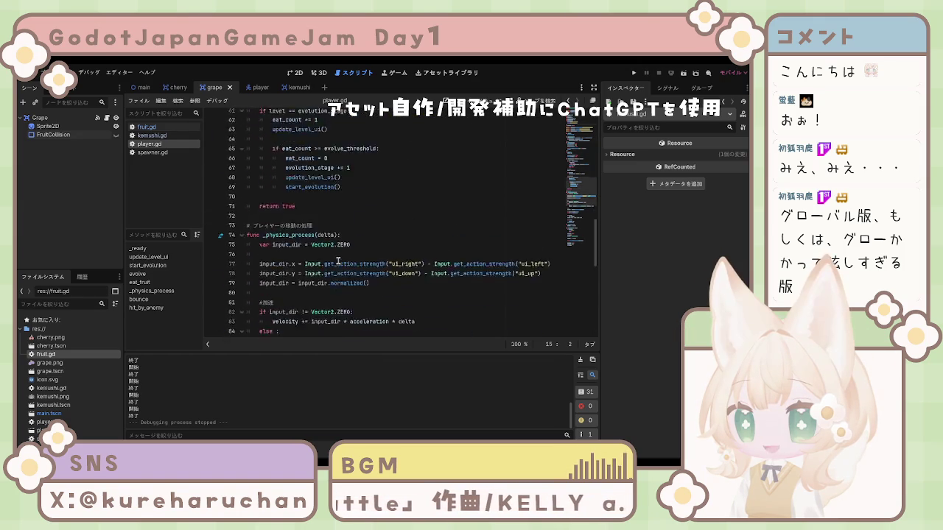
pyautogui.scroll(13, 336, 261)
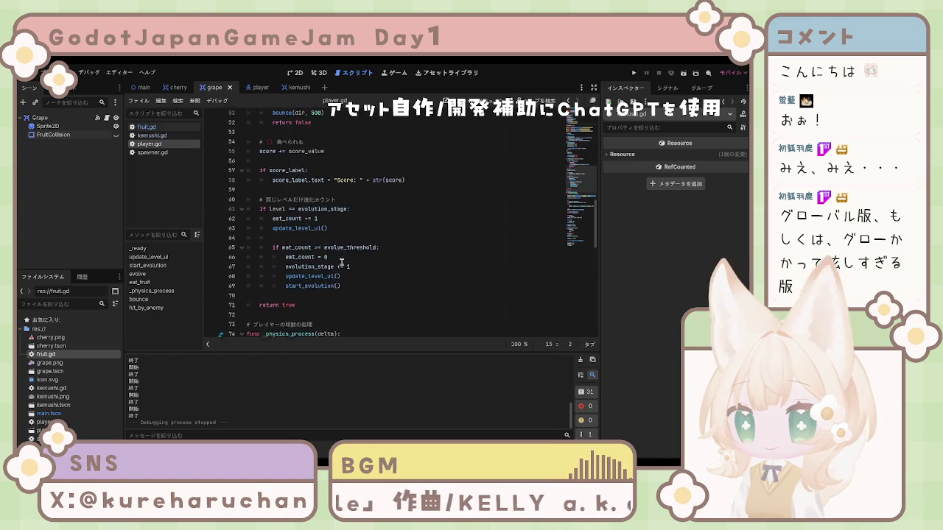
pyautogui.scroll(16, 340, 262)
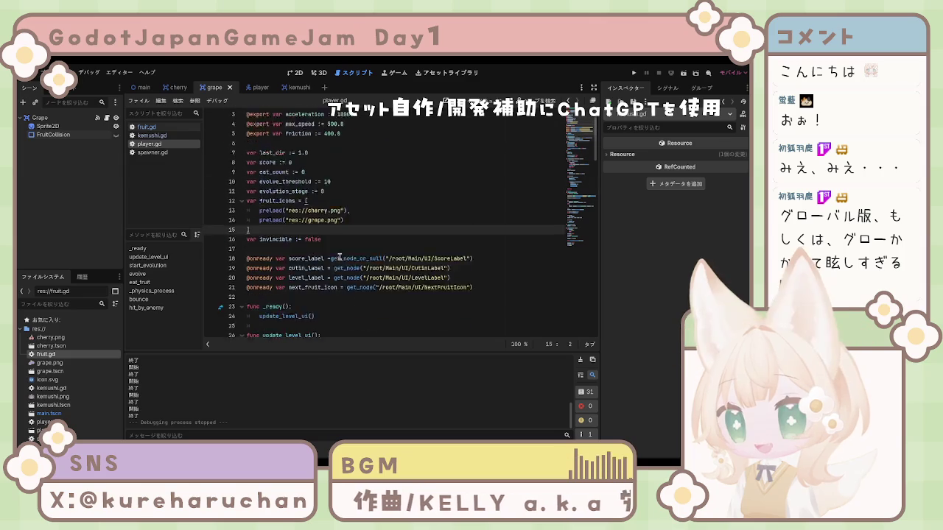
pyautogui.click(340, 262)
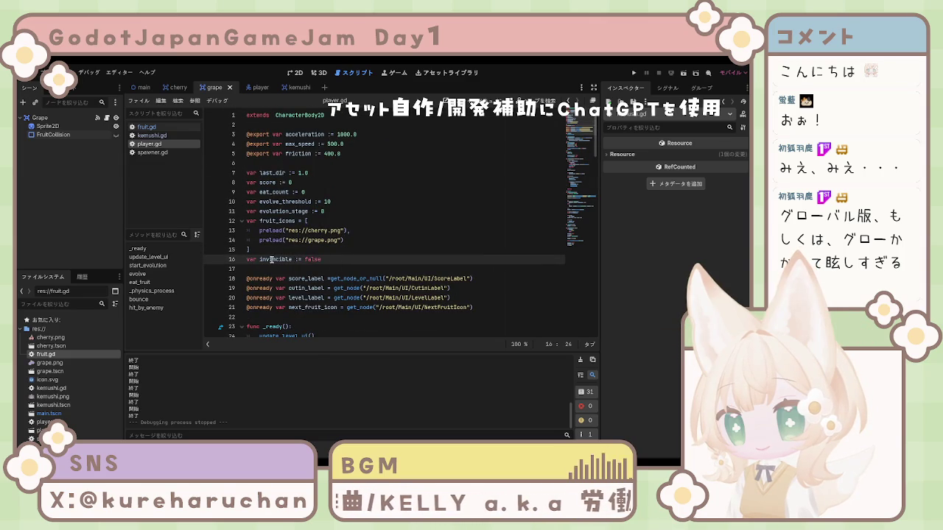
pyautogui.click(363, 250)
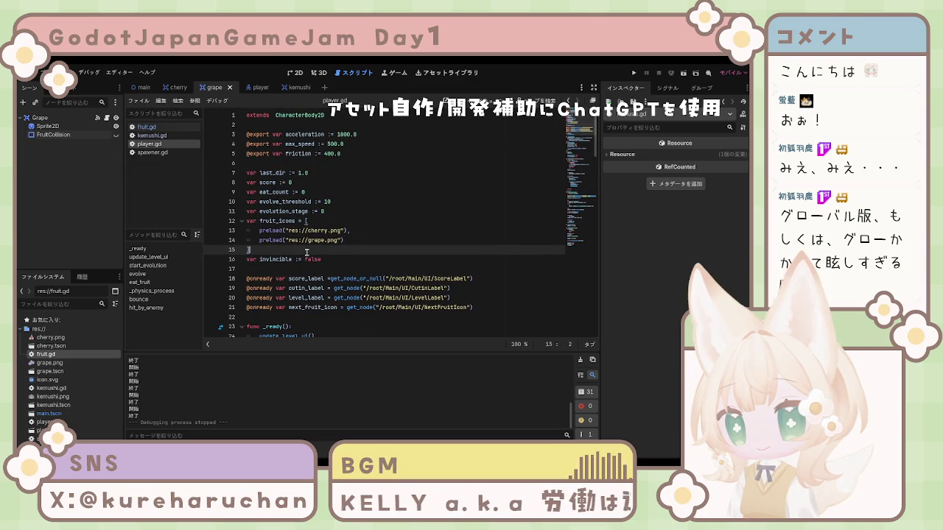
pyautogui.scroll(-3, 399, 250)
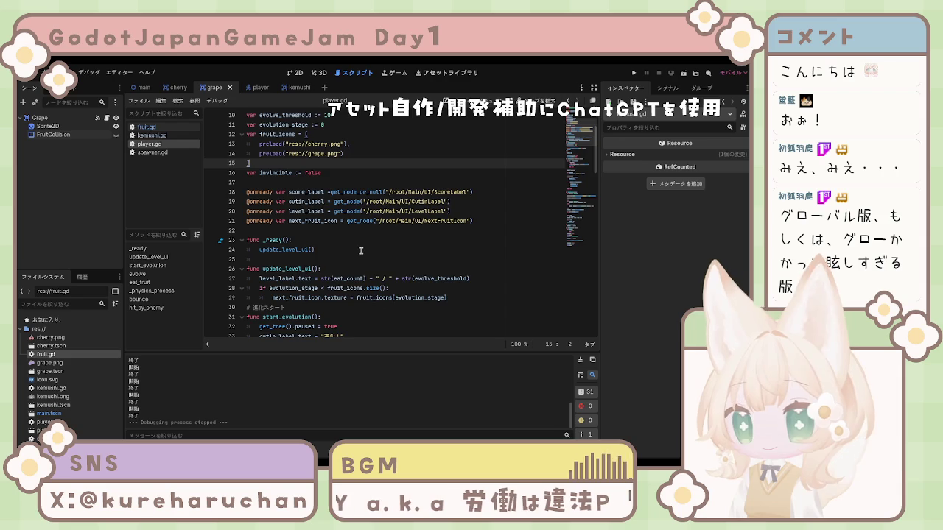
pyautogui.scroll(-19, 361, 252)
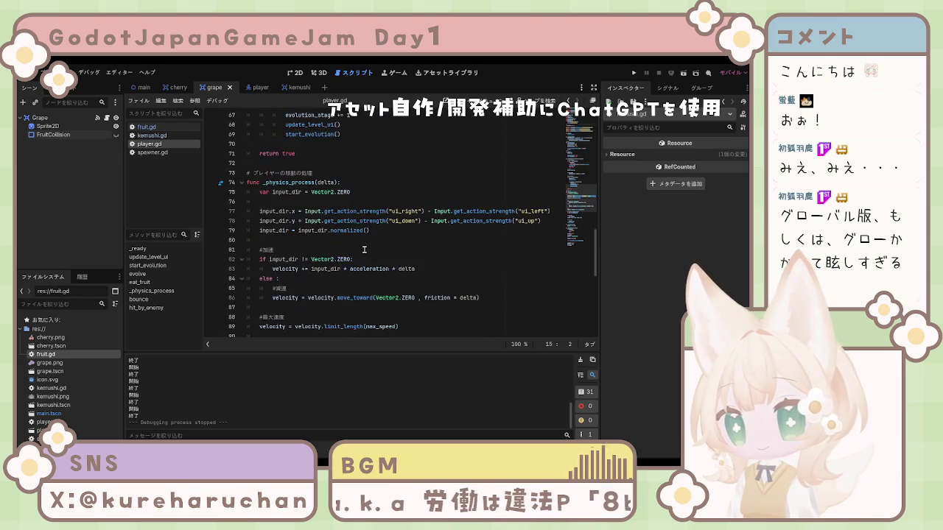
pyautogui.scroll(-5, 364, 250)
pyautogui.scroll(5, 359, 248)
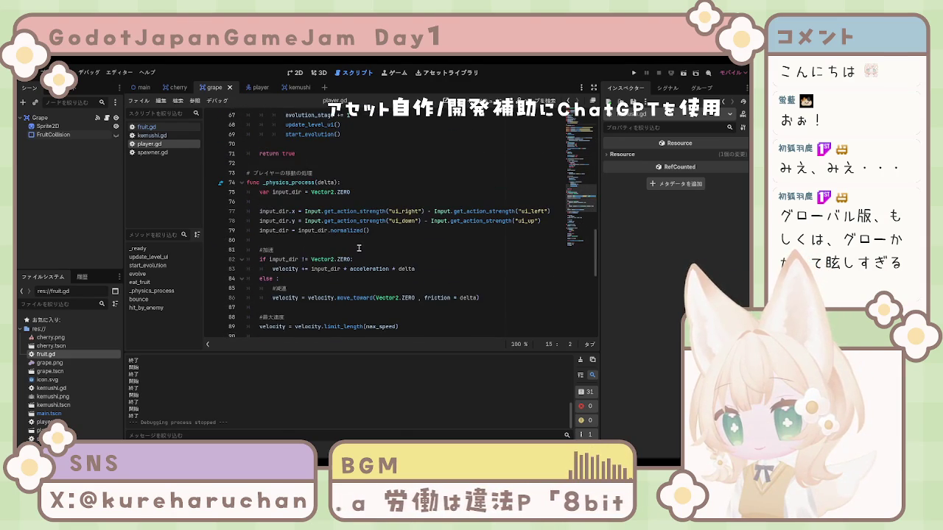
pyautogui.scroll(-10, 359, 248)
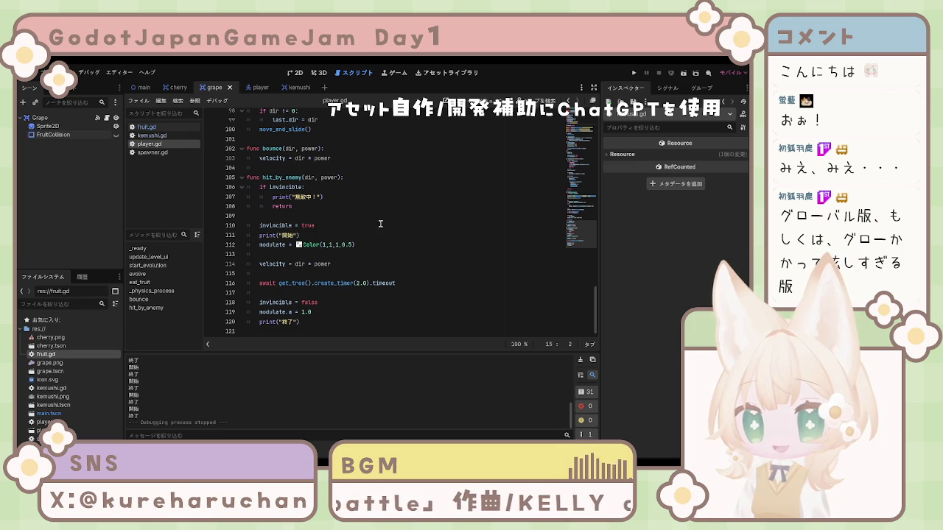
pyautogui.scroll(2, 389, 257)
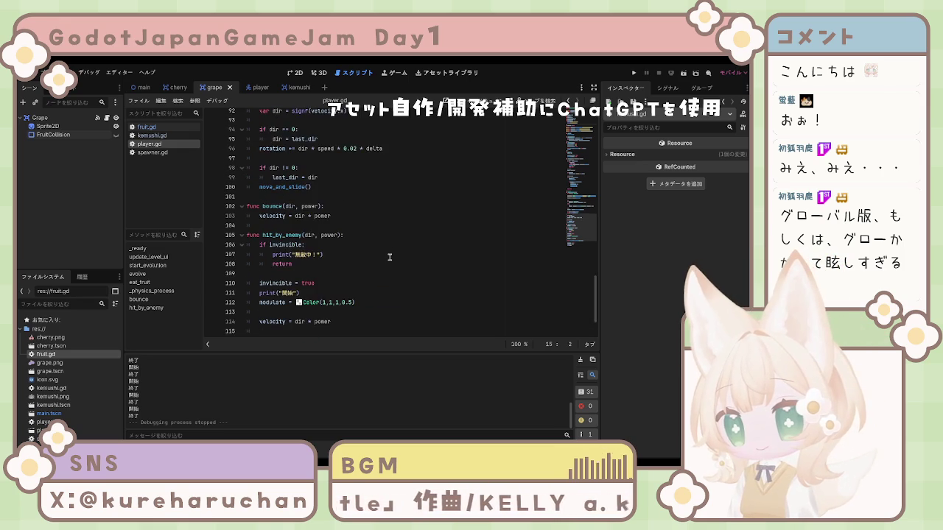
pyautogui.scroll(20, 390, 259)
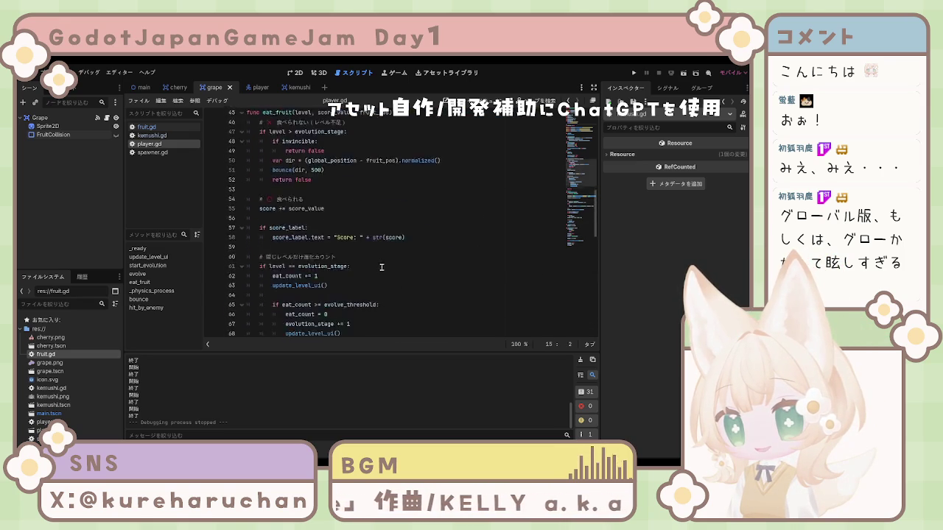
pyautogui.click(328, 211)
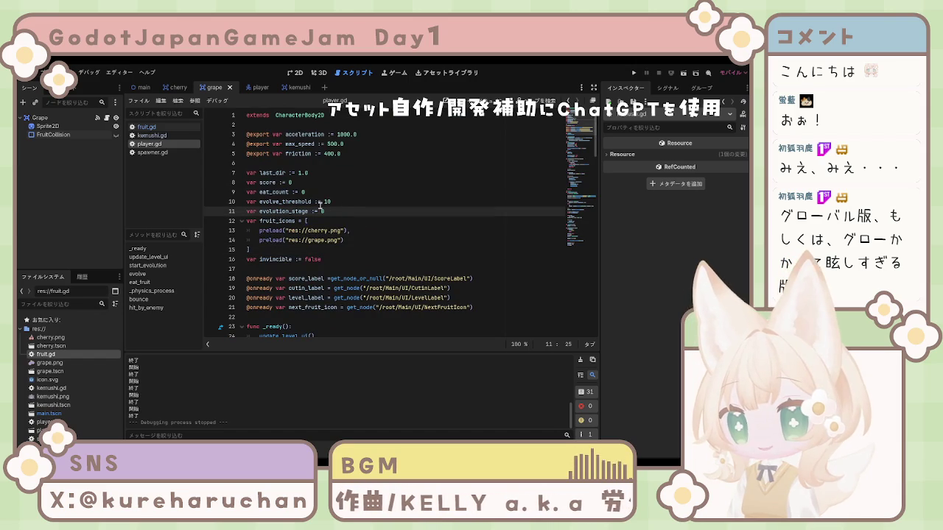
pyautogui.moveTo(277, 211); pyautogui.dragTo(309, 174)
pyautogui.click(362, 174)
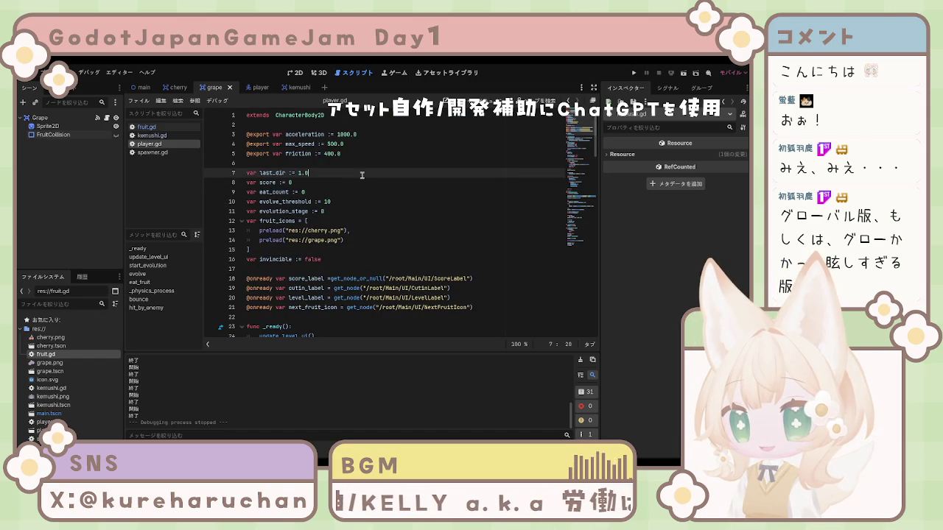
pyautogui.click(318, 191)
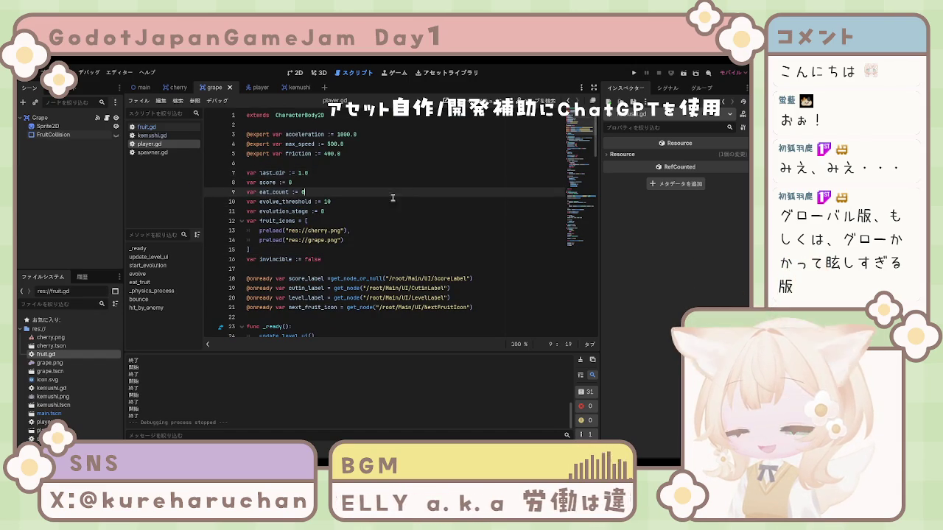
pyautogui.scroll(-19, 375, 204)
pyautogui.scroll(-13, 375, 205)
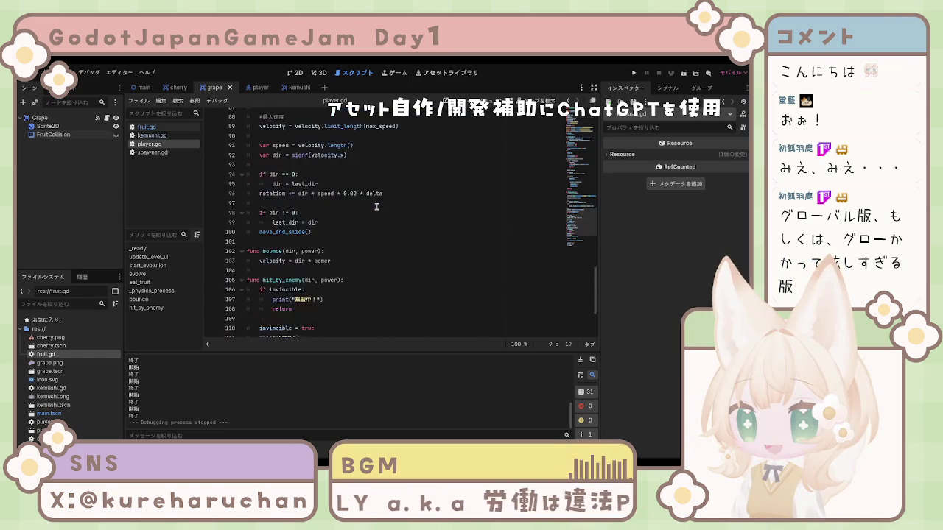
pyautogui.click(344, 213)
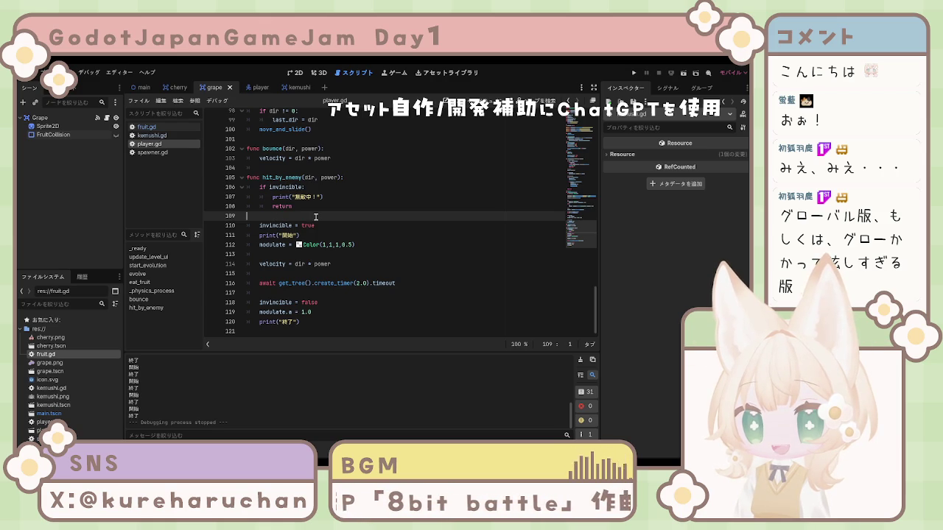
pyautogui.press('Down')
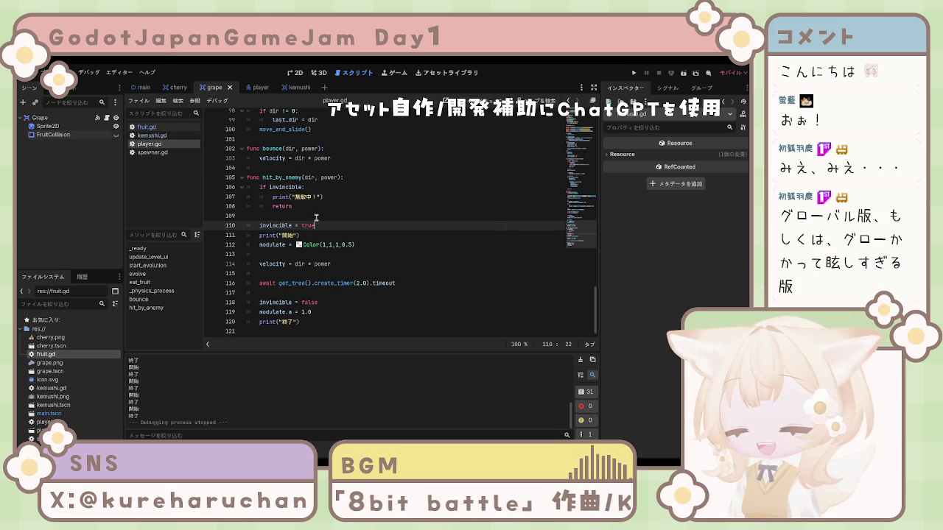
pyautogui.click(316, 217)
pyautogui.scroll(20, 309, 221)
pyautogui.scroll(12, 300, 226)
pyautogui.click(343, 223)
pyautogui.moveTo(344, 223)
pyautogui.mouseDown()
pyautogui.moveTo(242, 221)
pyautogui.moveTo(243, 115)
pyautogui.mouseUp()
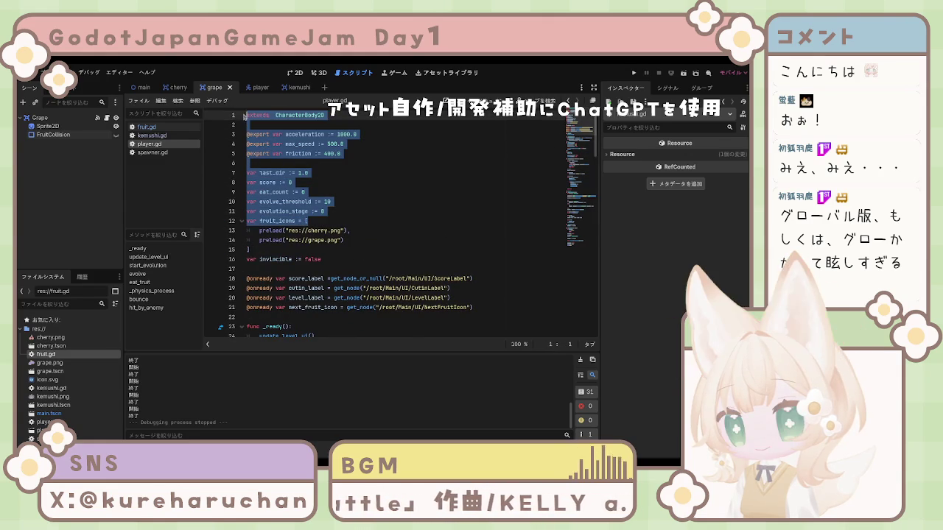
pyautogui.click(271, 137)
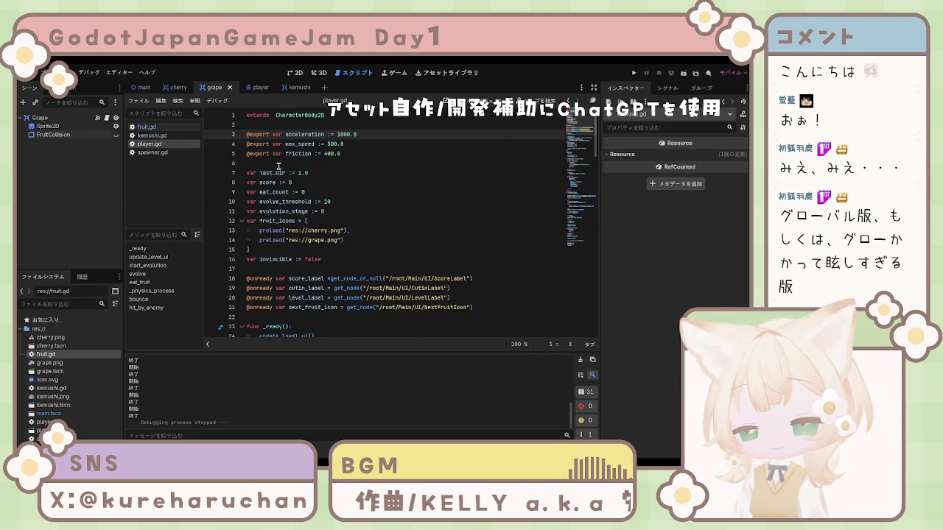
pyautogui.click(309, 172)
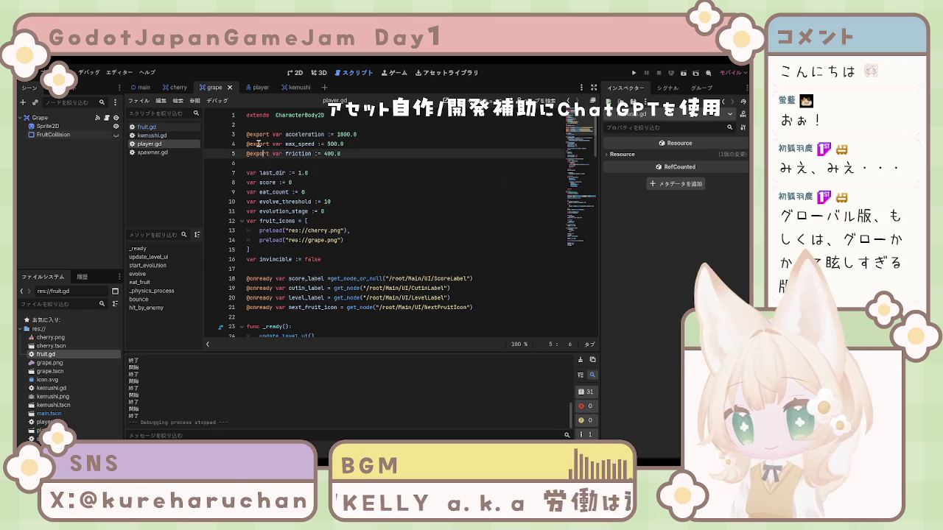
pyautogui.moveTo(248, 116); pyautogui.dragTo(264, 131)
pyautogui.click(280, 163)
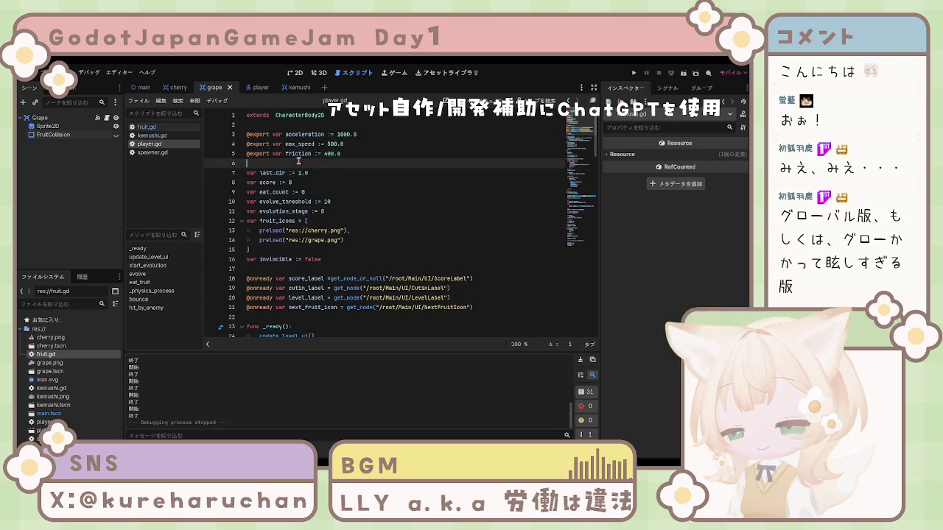
pyautogui.scroll(-15, 295, 169)
pyautogui.scroll(15, 299, 175)
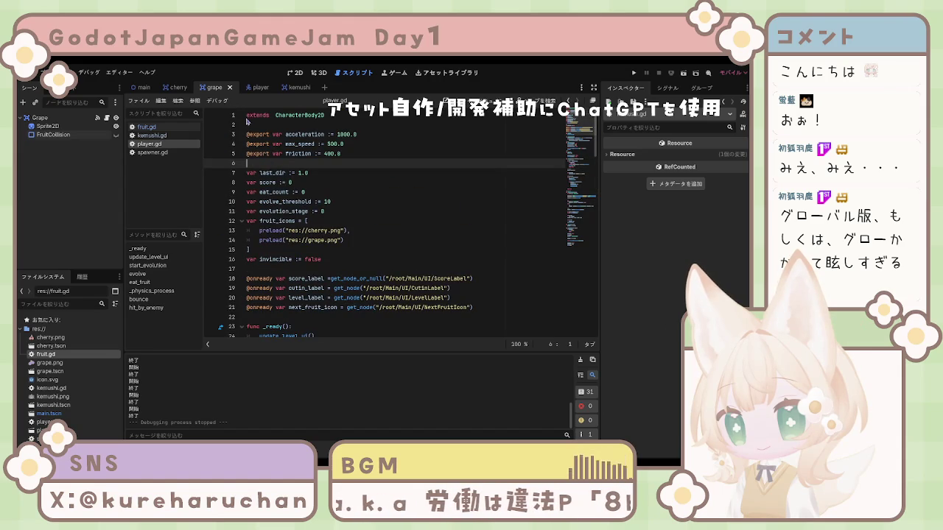
pyautogui.moveTo(247, 118); pyautogui.dragTo(343, 214)
pyautogui.scroll(-9, 343, 215)
pyautogui.scroll(-15, 344, 217)
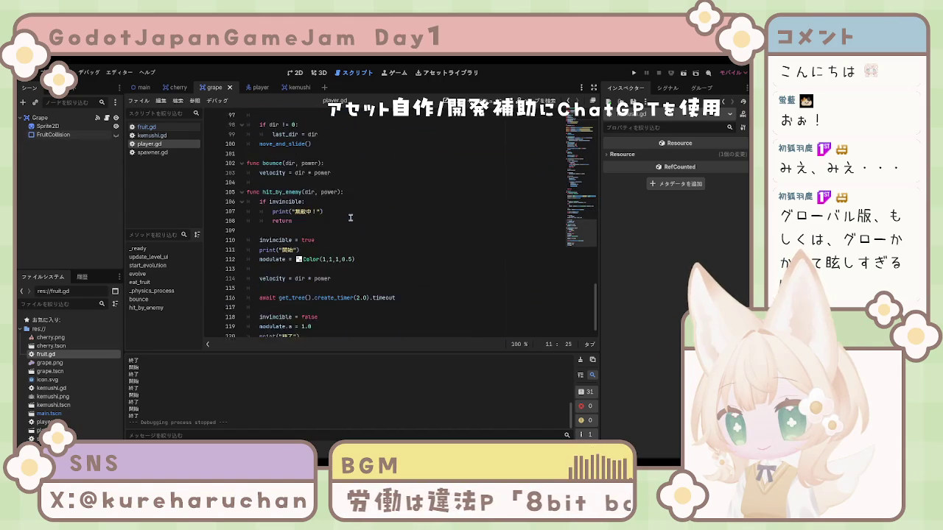
pyautogui.click(318, 323)
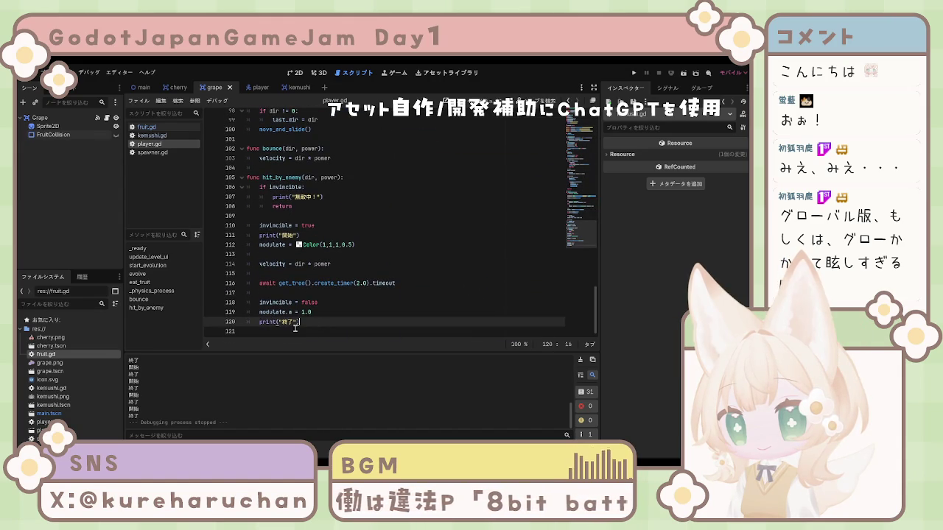
pyautogui.scroll(10, 318, 325)
pyautogui.scroll(13, 319, 324)
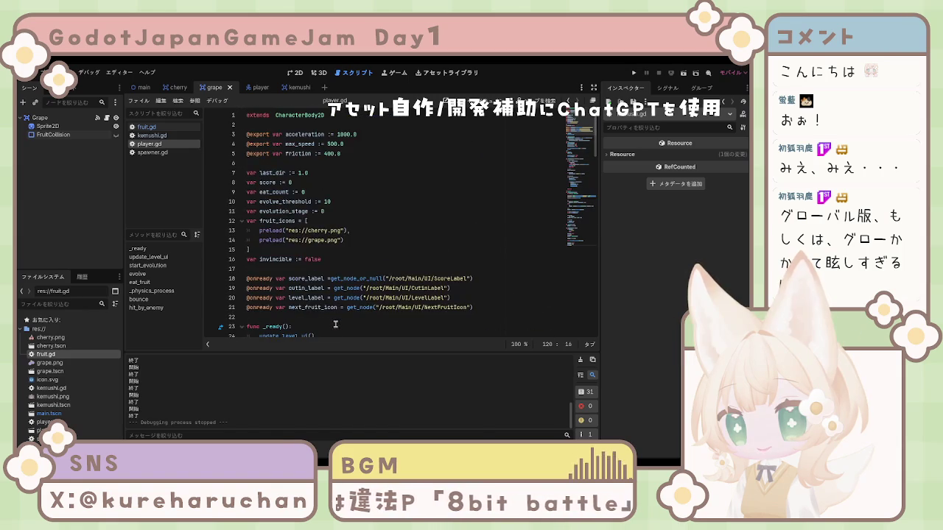
pyautogui.click(488, 243)
pyautogui.click(432, 174)
pyautogui.click(432, 191)
pyautogui.scroll(-1, 358, 206)
pyautogui.scroll(-20, 358, 207)
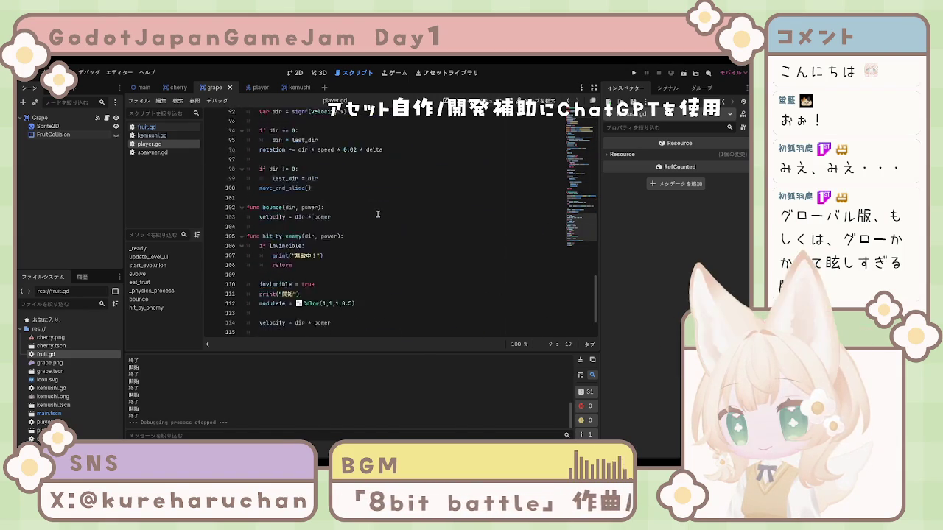
pyautogui.click(338, 235)
pyautogui.scroll(10, 338, 232)
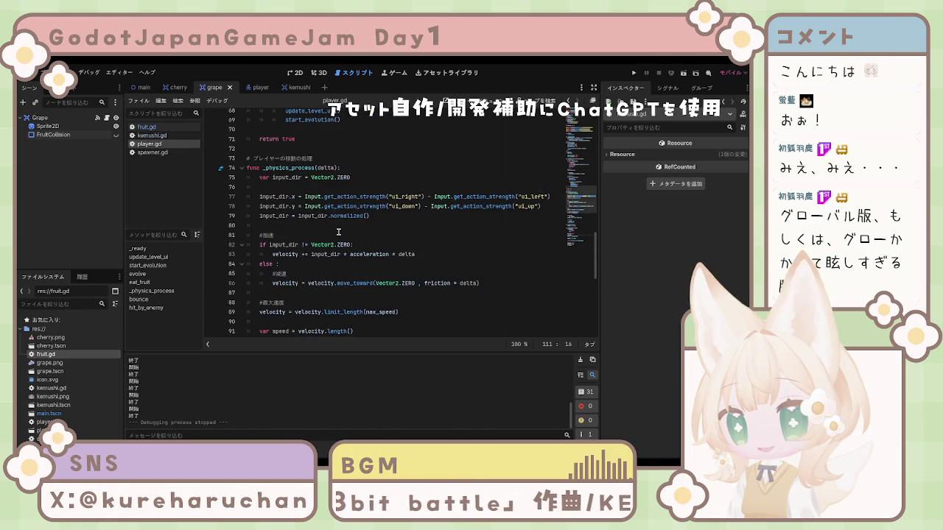
pyautogui.scroll(20, 338, 232)
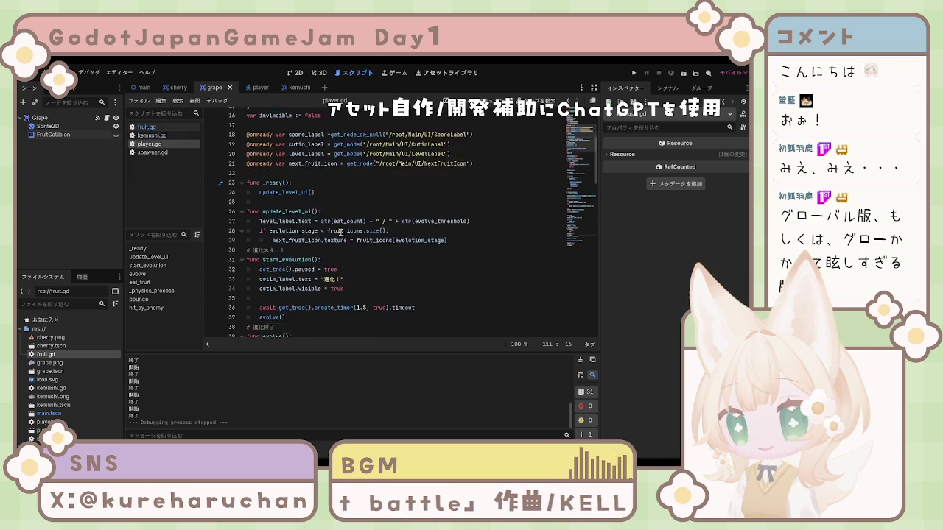
pyautogui.press('Up')
pyautogui.press('Up')
pyautogui.press('Up')
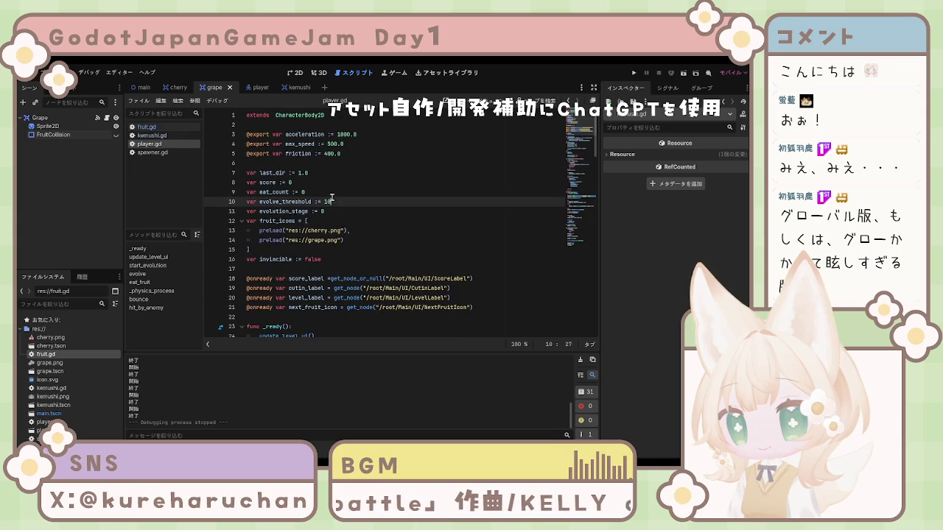
pyautogui.press('Up')
pyautogui.press('Up')
pyautogui.press('Up')
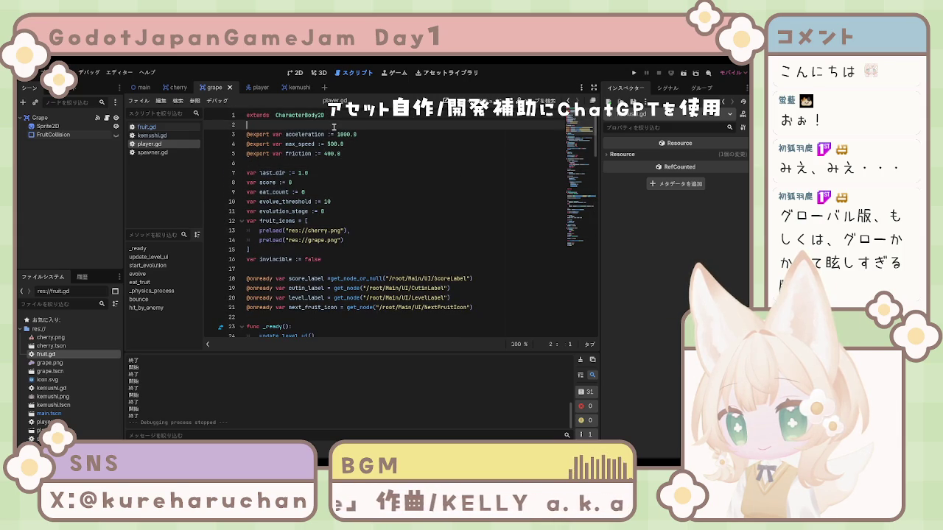
pyautogui.click(365, 144)
pyautogui.click(324, 193)
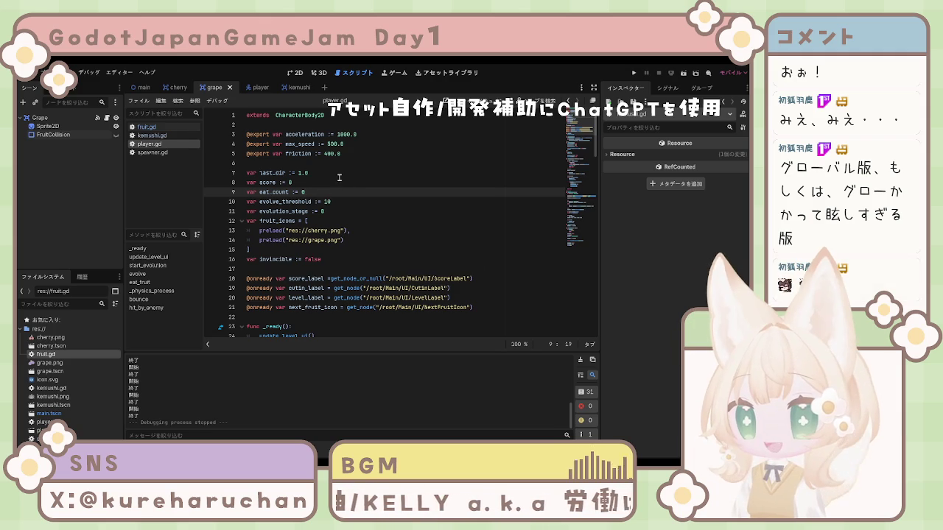
pyautogui.click(329, 172)
pyautogui.press('Up')
pyautogui.press('Up')
pyautogui.press('Up')
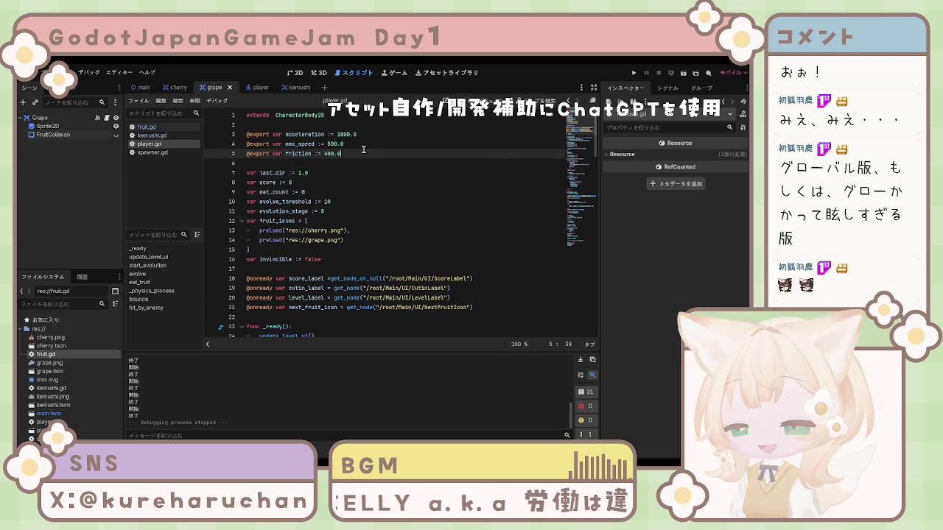
pyautogui.click(368, 137)
pyautogui.press('Down')
pyautogui.press('Down')
pyautogui.press('Down')
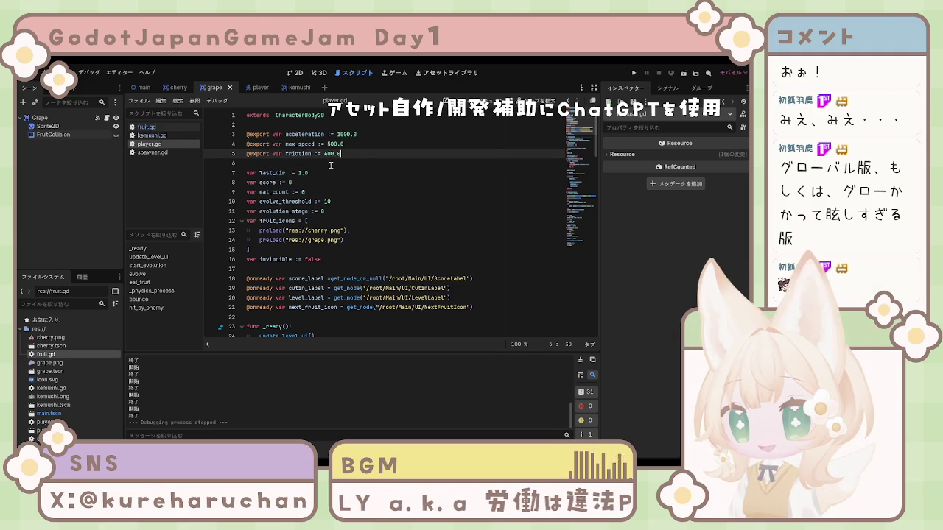
pyautogui.click(376, 154)
pyautogui.press('Up')
pyautogui.press('Up')
pyautogui.press('Down')
pyautogui.press('Down')
pyautogui.press('Down')
pyautogui.click(342, 213)
pyautogui.press('Down')
pyautogui.press('Down')
pyautogui.click(362, 239)
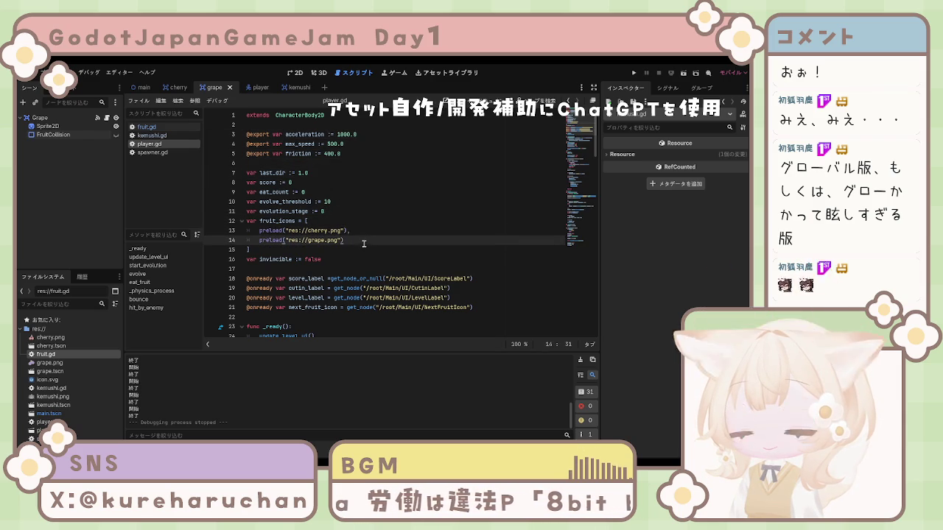
pyautogui.click(362, 250)
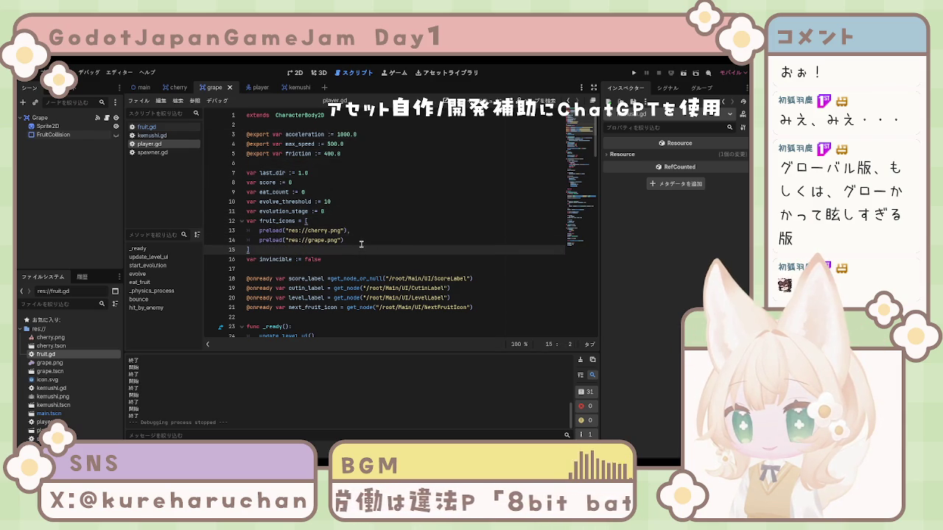
pyautogui.press('Up')
pyautogui.press('Up')
pyautogui.press('Up')
pyautogui.press('Up')
pyautogui.press('Up')
pyautogui.press('Up')
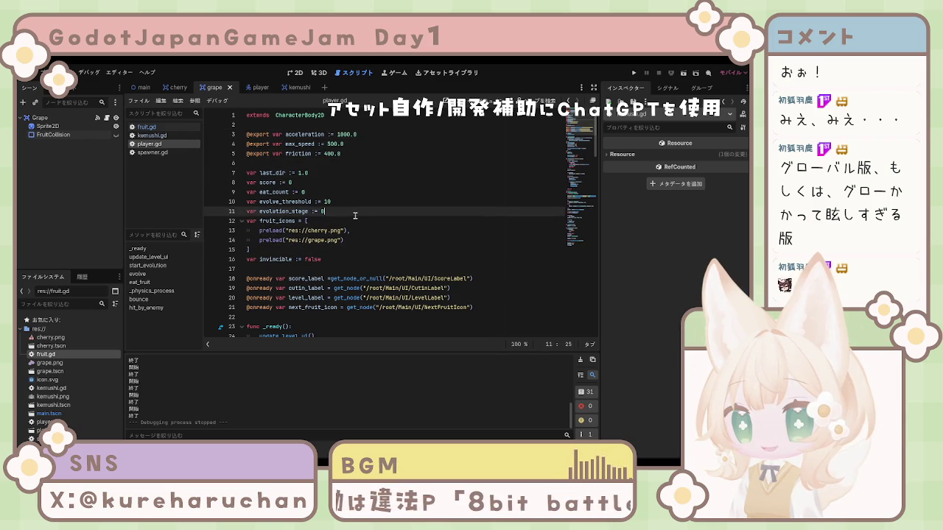
pyautogui.press('Up')
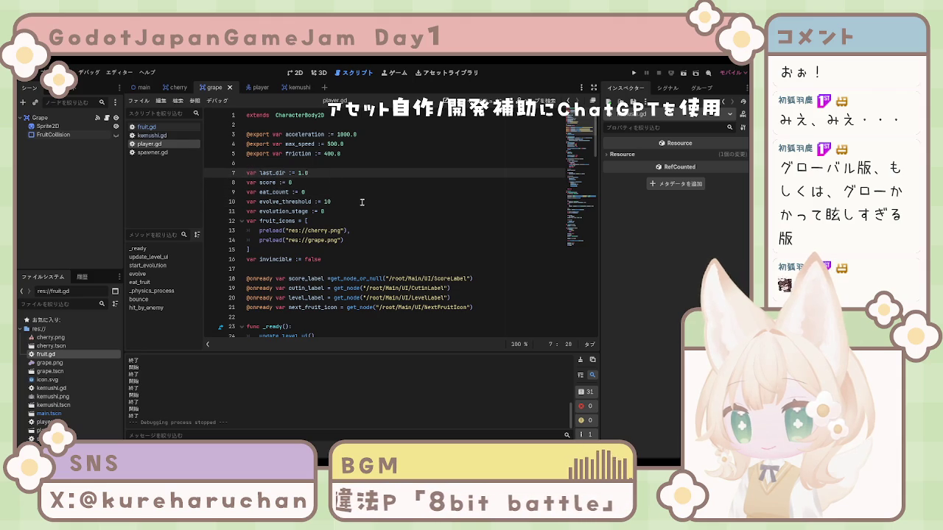
pyautogui.scroll(-15, 362, 202)
pyautogui.scroll(15, 377, 222)
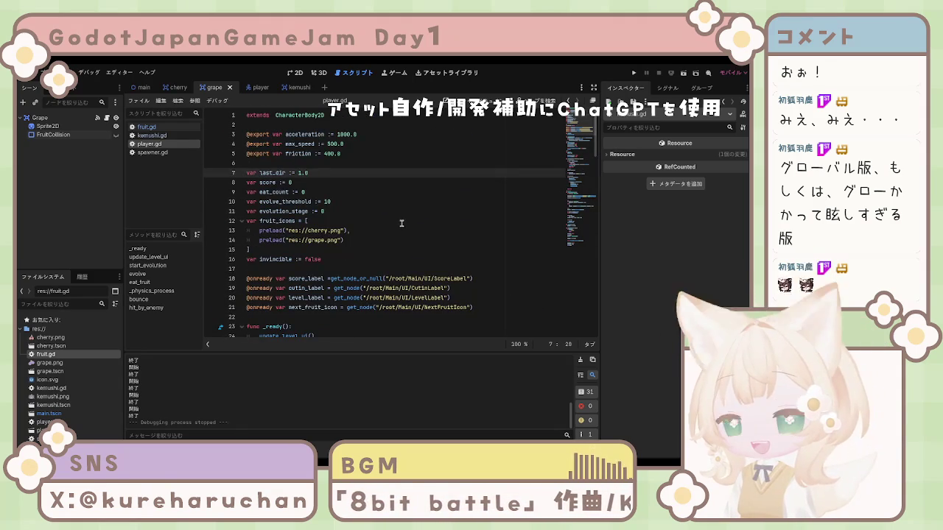
pyautogui.click(418, 201)
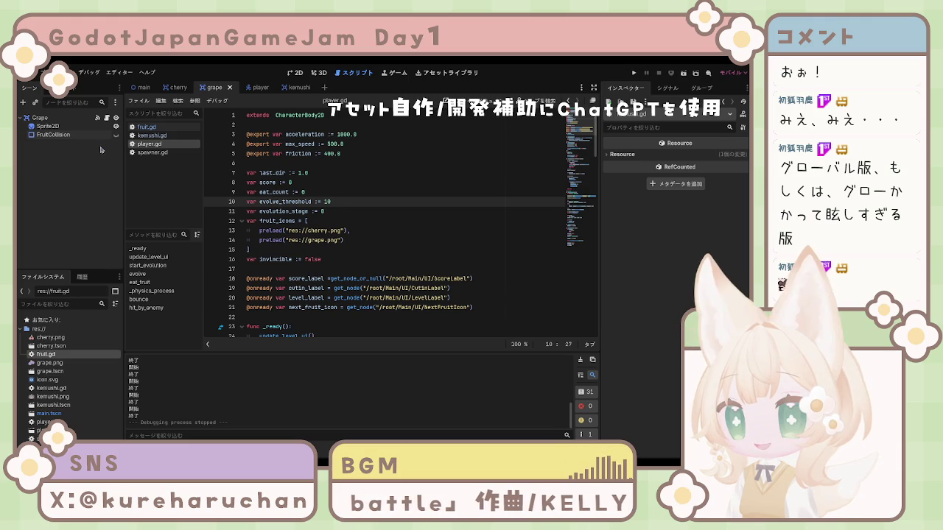
pyautogui.click(82, 136)
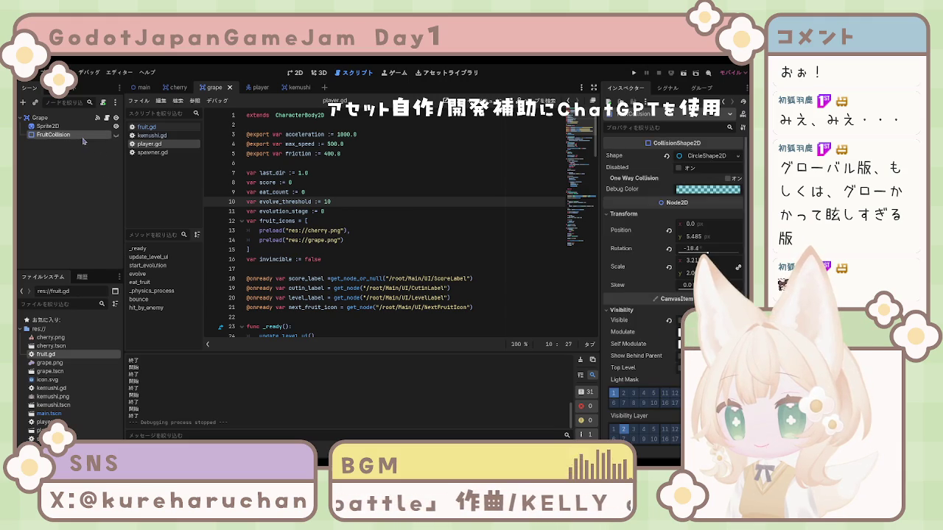
# Step: Show kemushi.gd, switch to the player scene, toggle a player node's visibility, and run the game
pyautogui.click(148, 136)
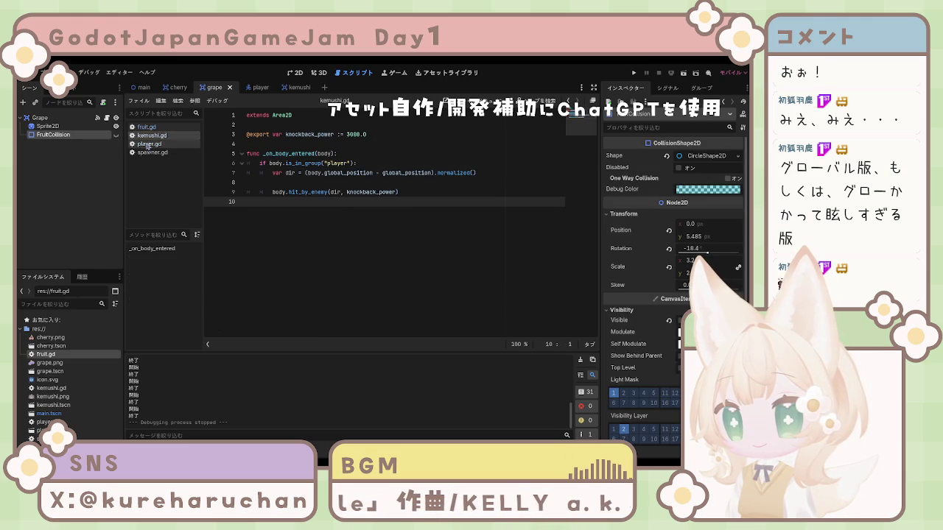
pyautogui.click(150, 153)
pyautogui.click(150, 136)
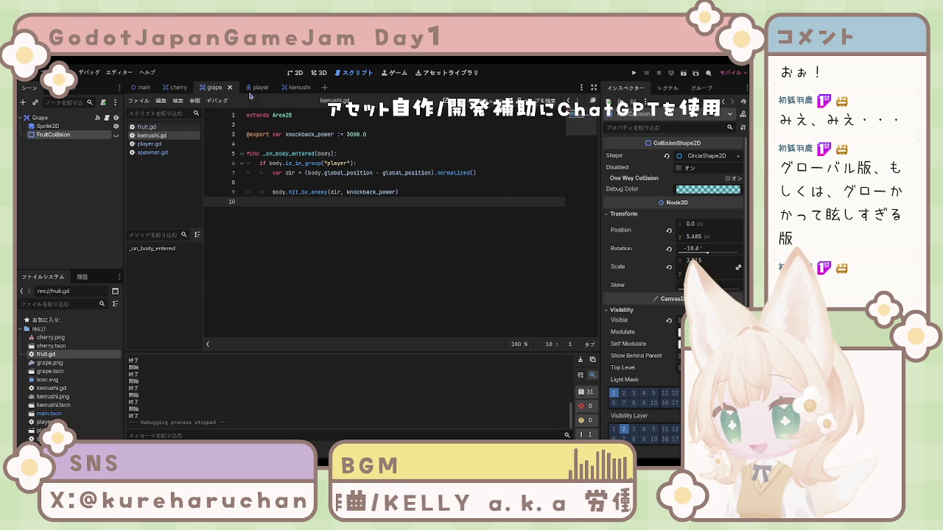
pyautogui.click(296, 87)
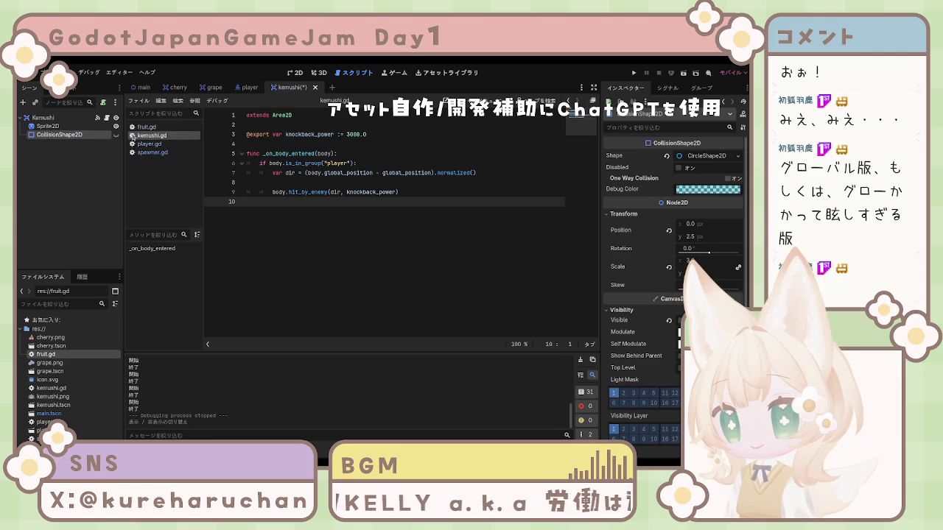
pyautogui.click(249, 88)
pyautogui.click(116, 134)
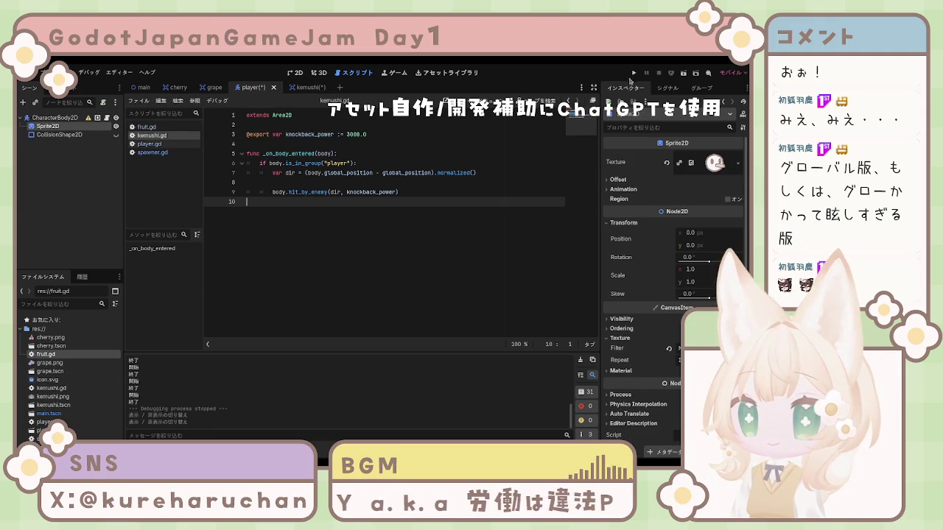
pyautogui.click(633, 73)
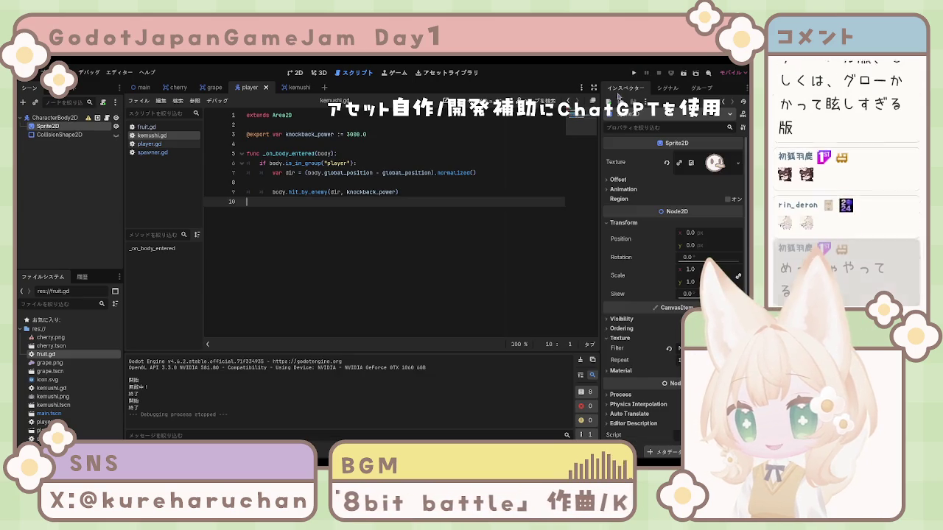
# Step: Restart the running game and switch to its window to resume playing
pyautogui.click(634, 72)
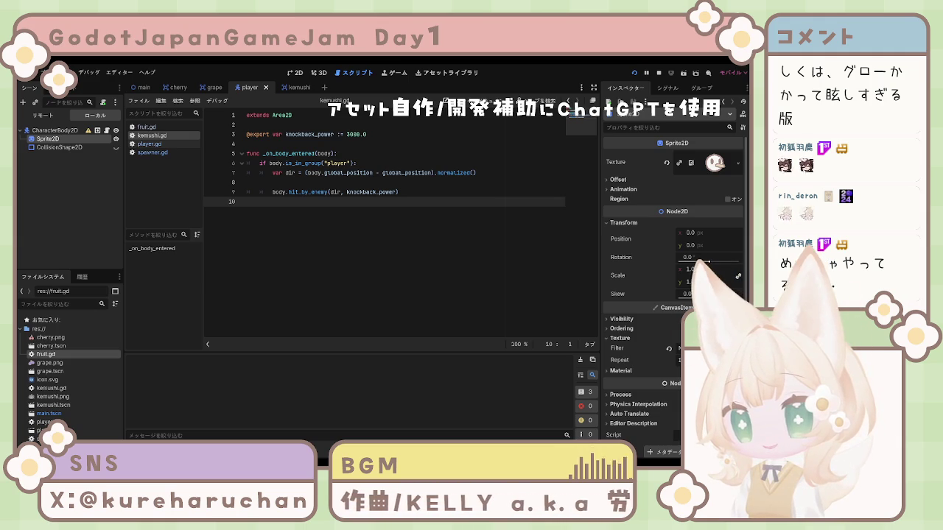
pyautogui.hotkey('alt', 'Tab')
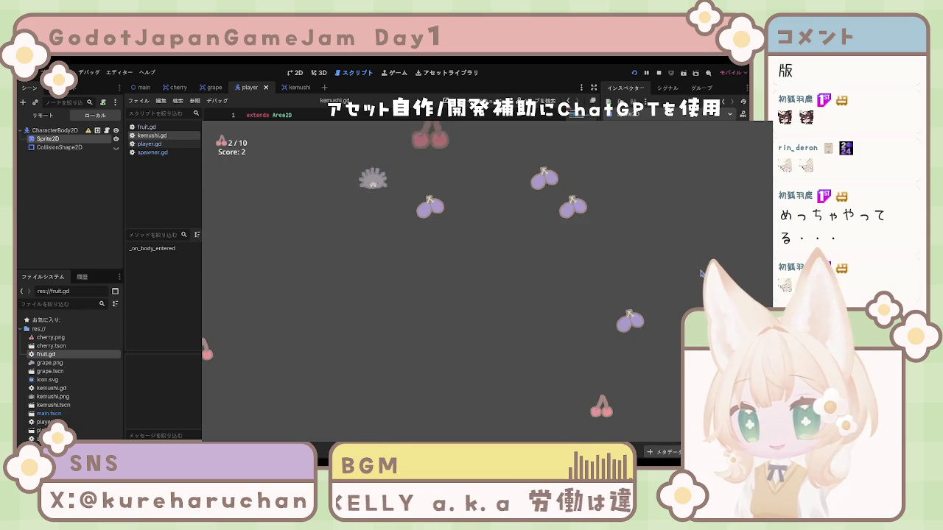
# Step: Steer the player ball around the field with the arrow keys, collecting falling cherries
pyautogui.press('Left')
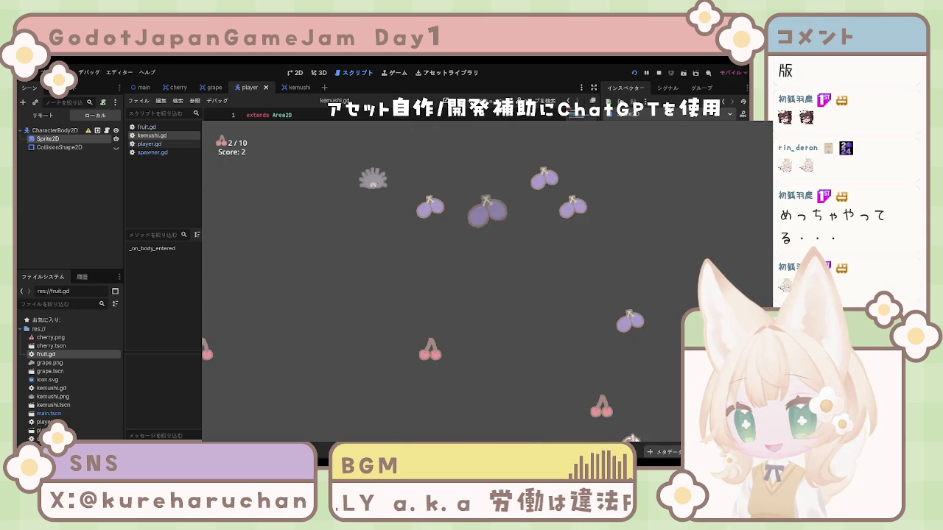
pyautogui.press('Up')
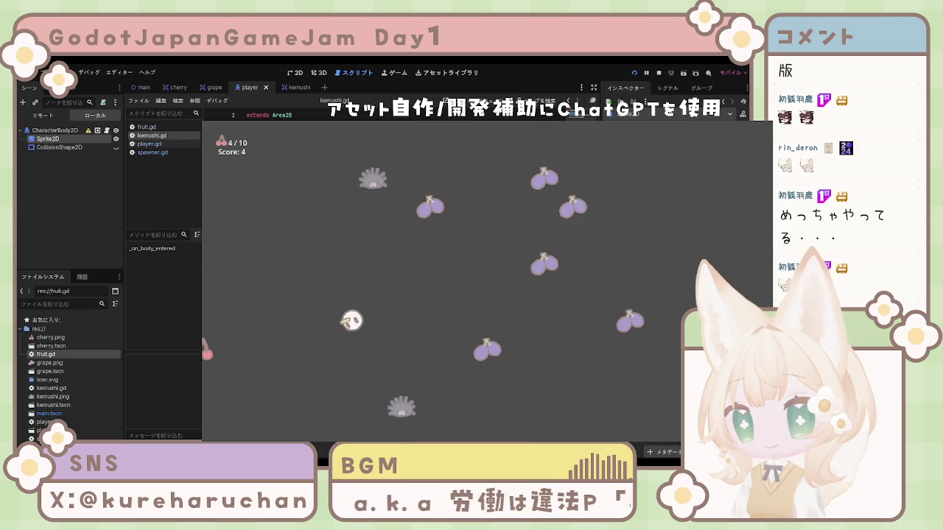
pyautogui.press('Up')
pyautogui.press('Right')
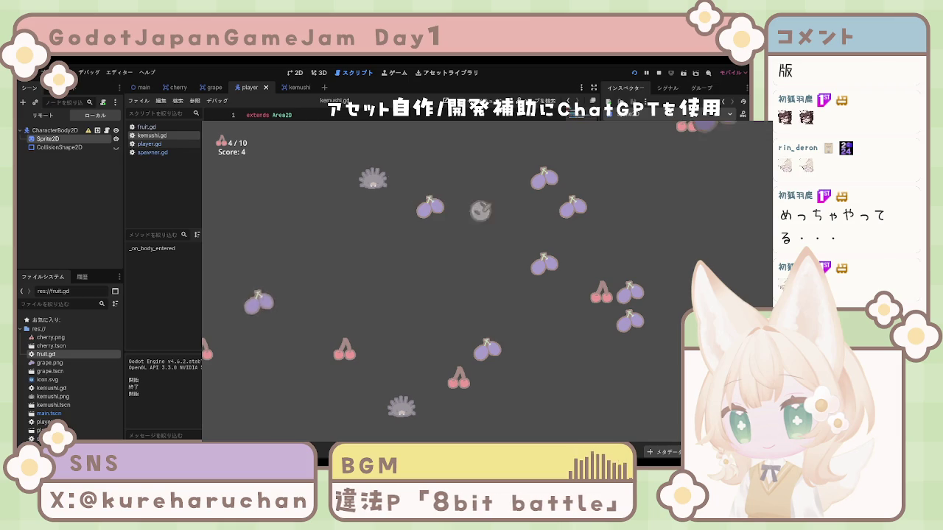
pyautogui.press('Right')
pyautogui.press('Left')
pyautogui.press('Right')
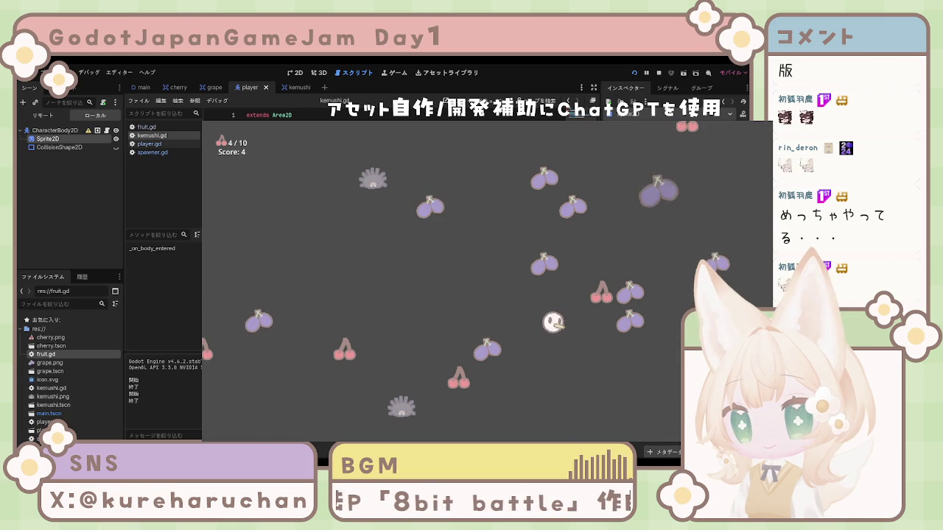
pyautogui.press('Left')
pyautogui.press('Right')
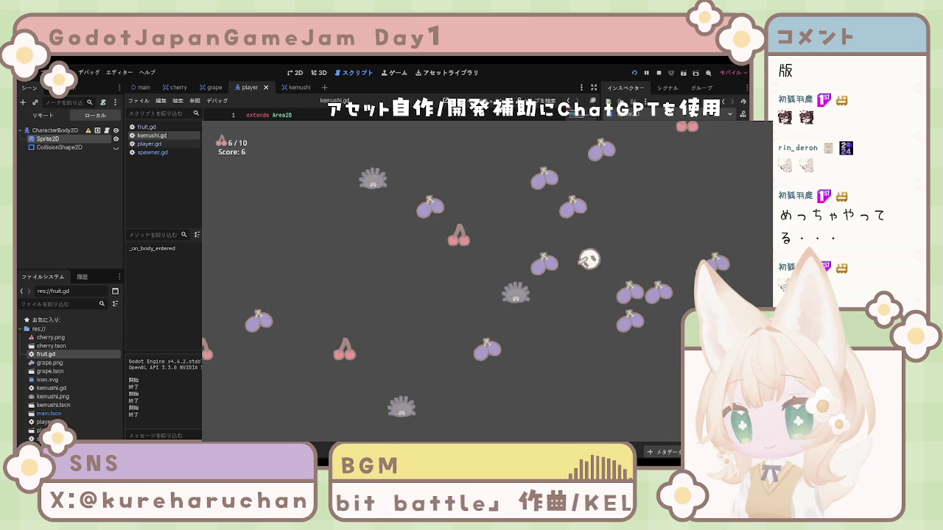
pyautogui.press('Left')
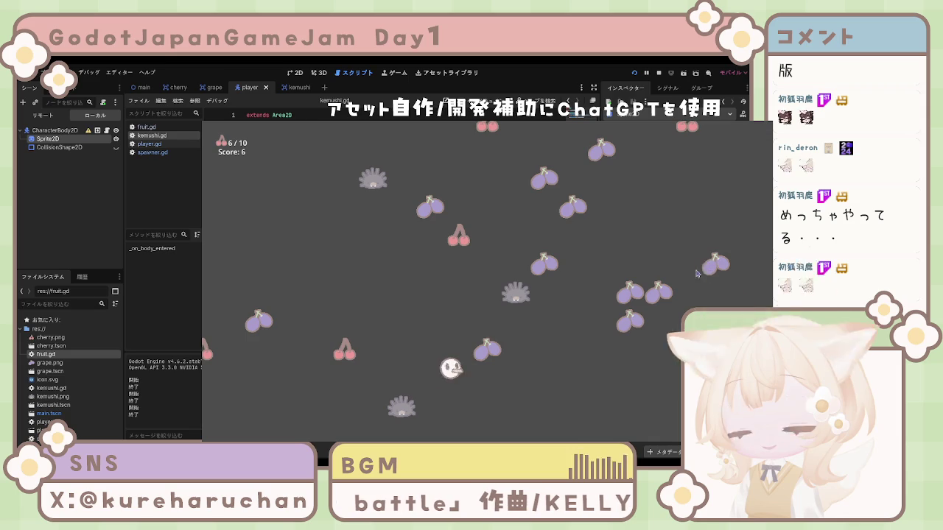
pyautogui.press('Right')
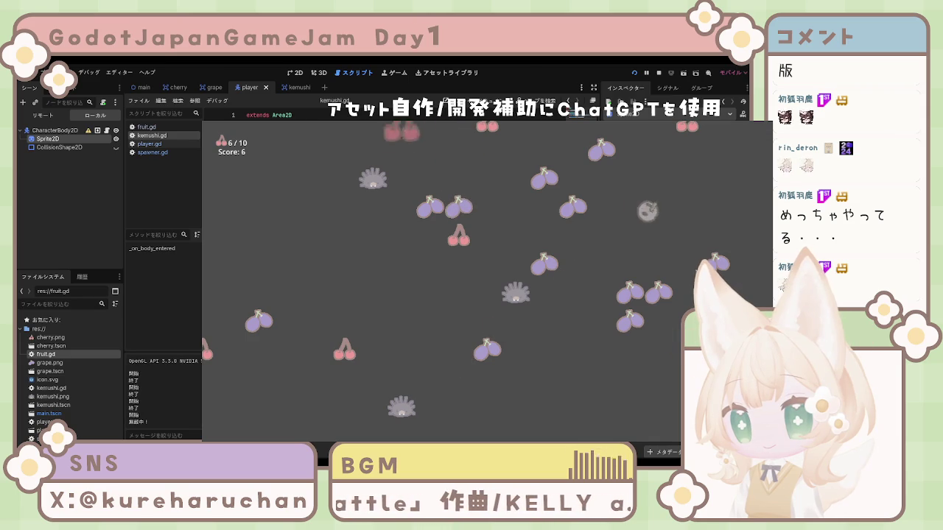
pyautogui.press('Left')
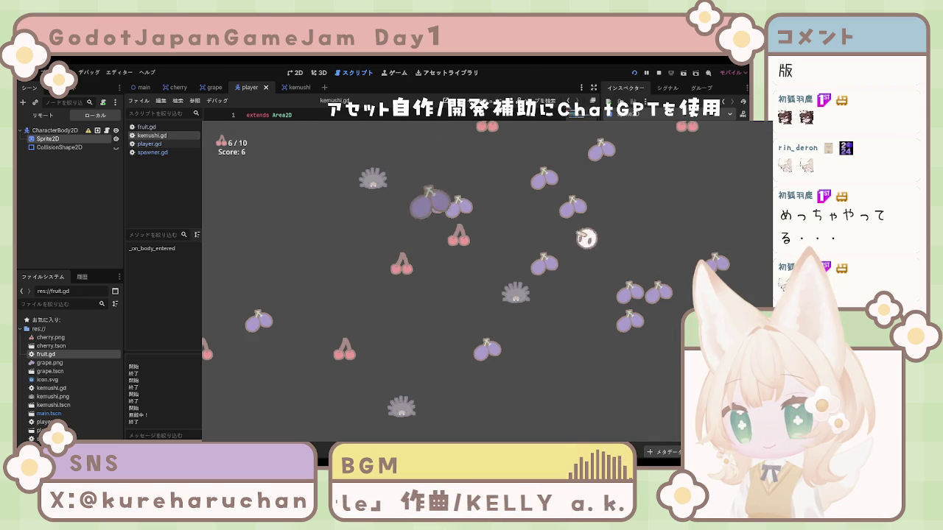
pyautogui.press('Left')
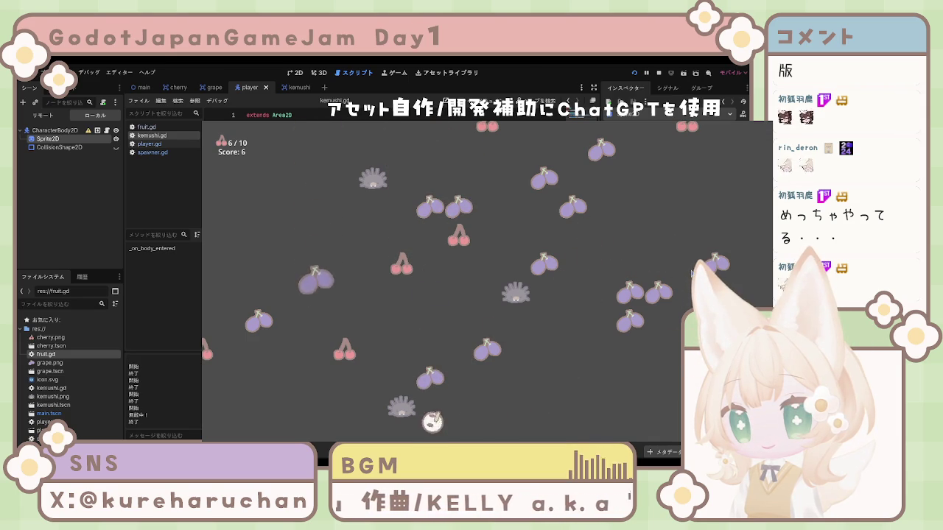
pyautogui.press('Right')
pyautogui.press('Up')
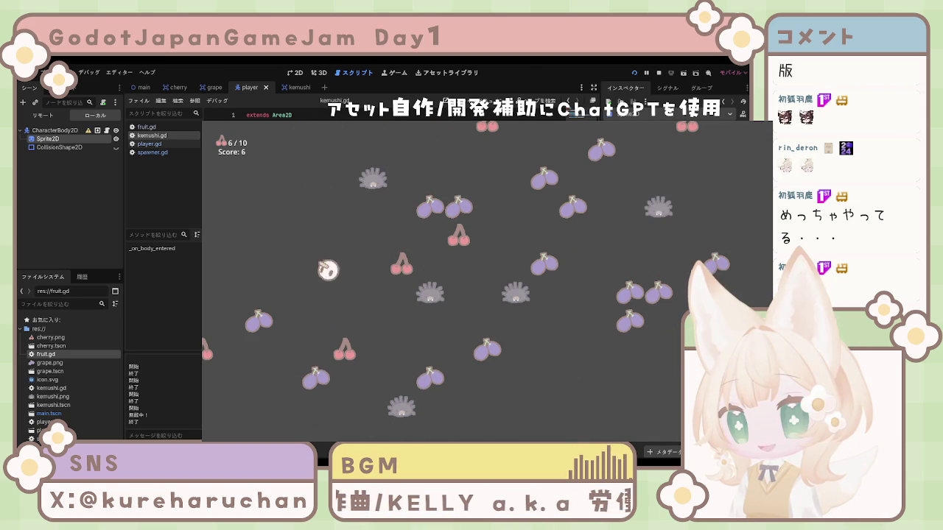
pyautogui.press('Down')
pyautogui.press('Up')
pyautogui.press('Right')
pyautogui.press('Left')
pyautogui.press('Up')
pyautogui.press('Right')
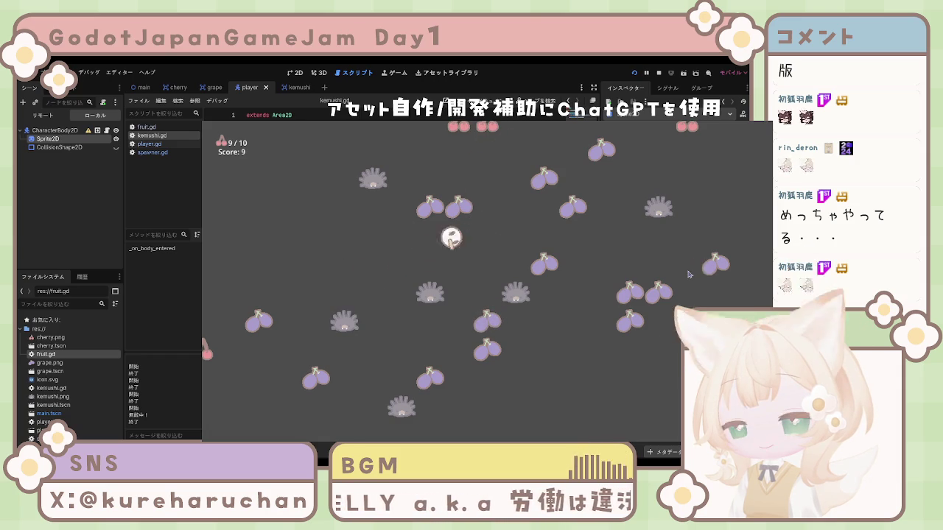
pyautogui.press('Left')
pyautogui.press('Right')
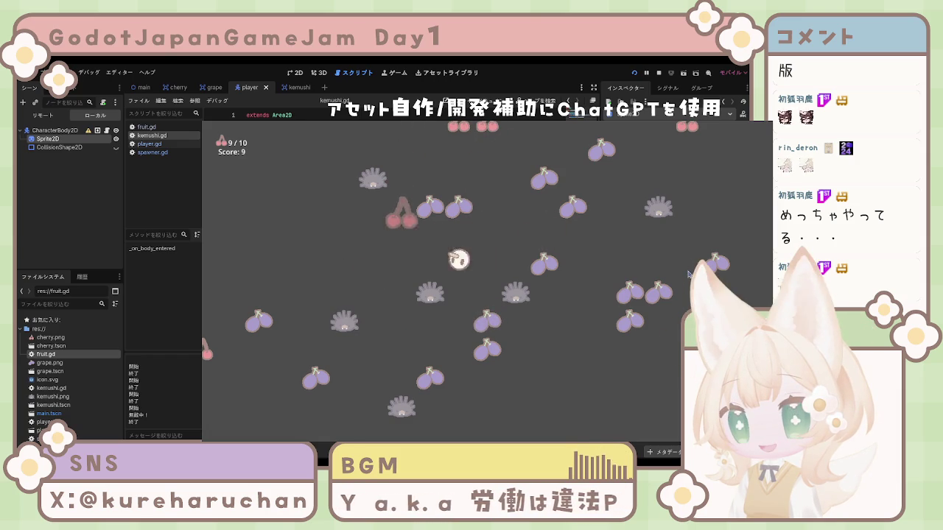
pyautogui.press('Up')
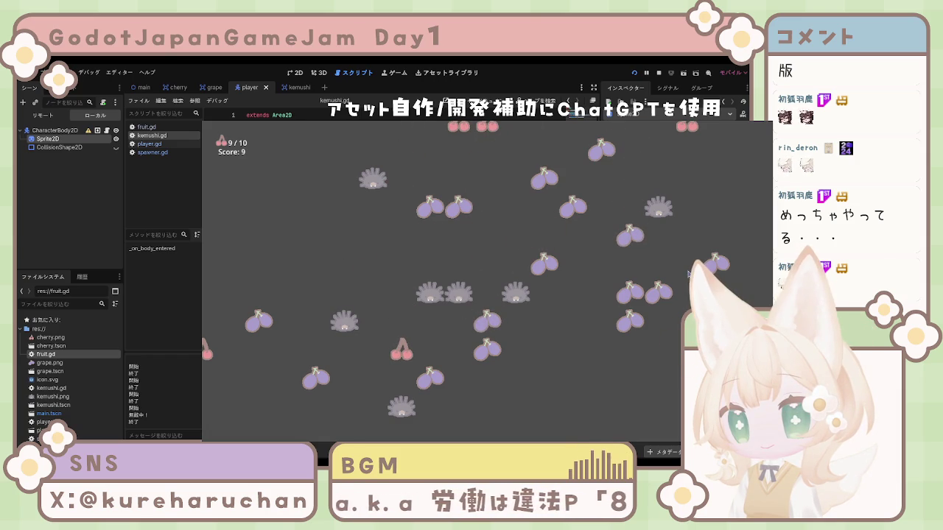
pyautogui.press('Down')
pyautogui.press('Left')
pyautogui.press('Left')
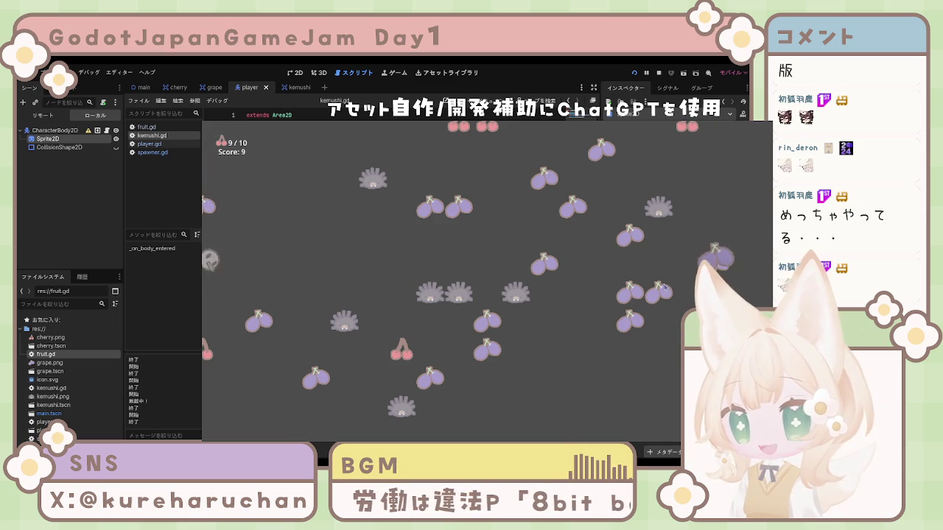
pyautogui.press('Right')
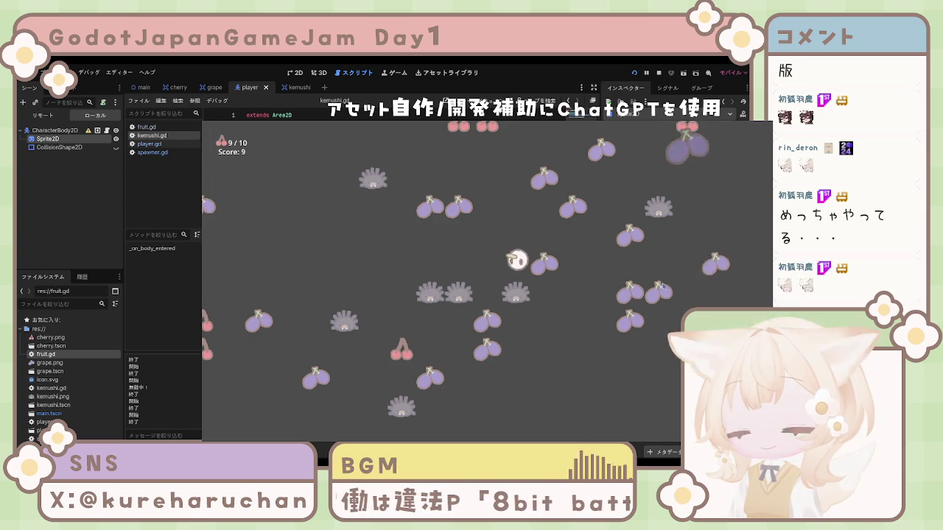
# Step: Eat grapes to trigger the player's next evolution, grabbing nearby cherries too
pyautogui.press('Up')
pyautogui.press('Left')
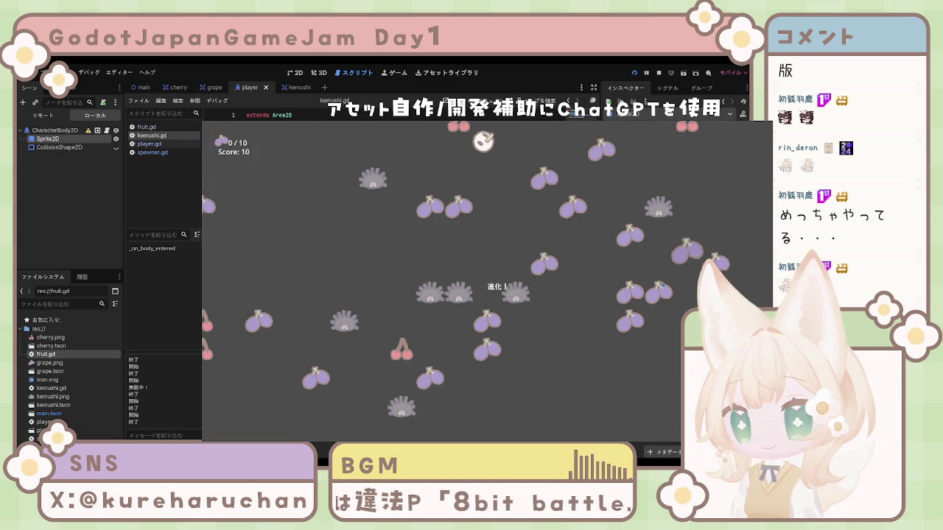
pyautogui.press('Down')
pyautogui.press('Right')
pyautogui.press('Down')
pyautogui.press('Right')
pyautogui.press('Left')
pyautogui.press('Up')
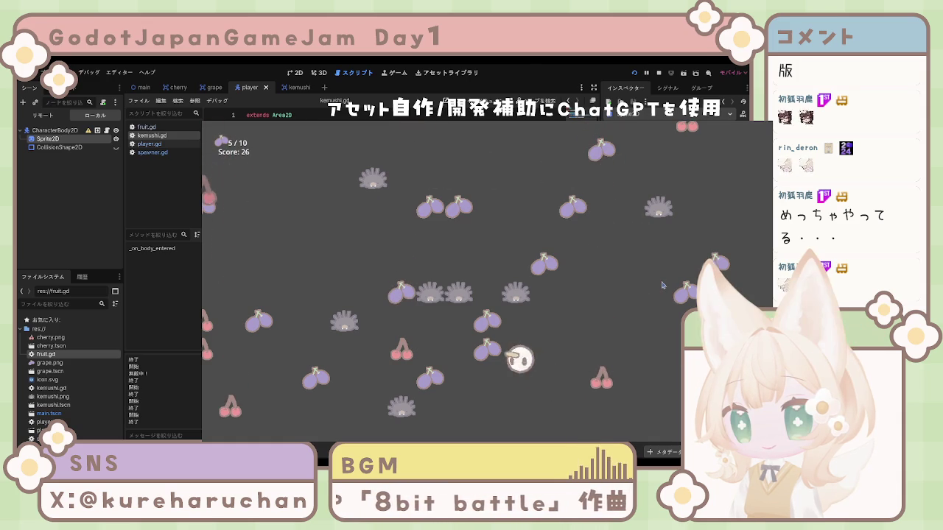
pyautogui.press('Left')
pyautogui.press('Up')
pyautogui.press('Right')
pyautogui.press('Up')
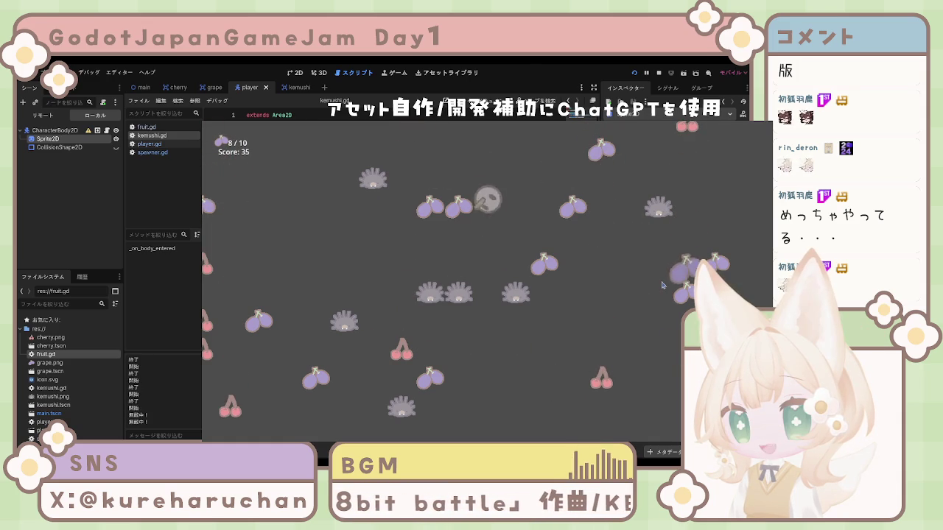
pyautogui.press('Left')
pyautogui.press('Down')
pyautogui.press('Left')
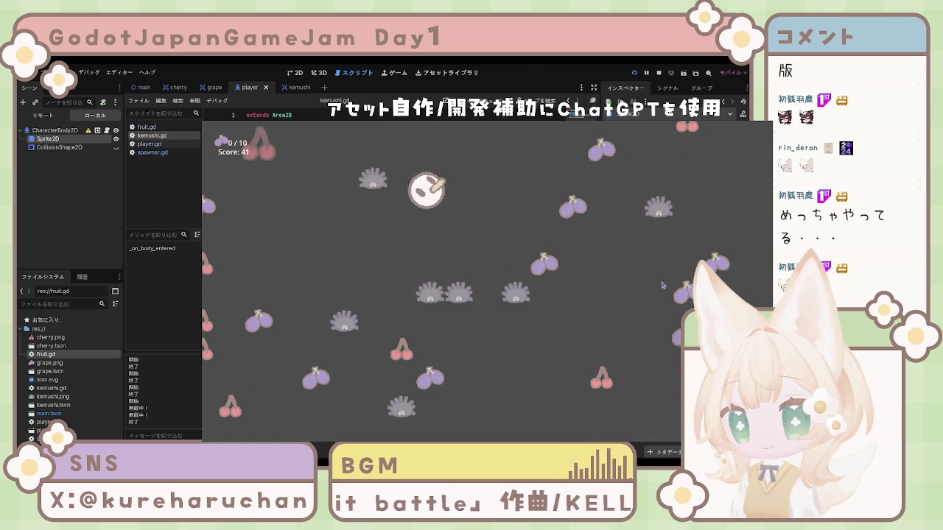
pyautogui.press('Up')
pyautogui.press('Left')
pyautogui.press('Down')
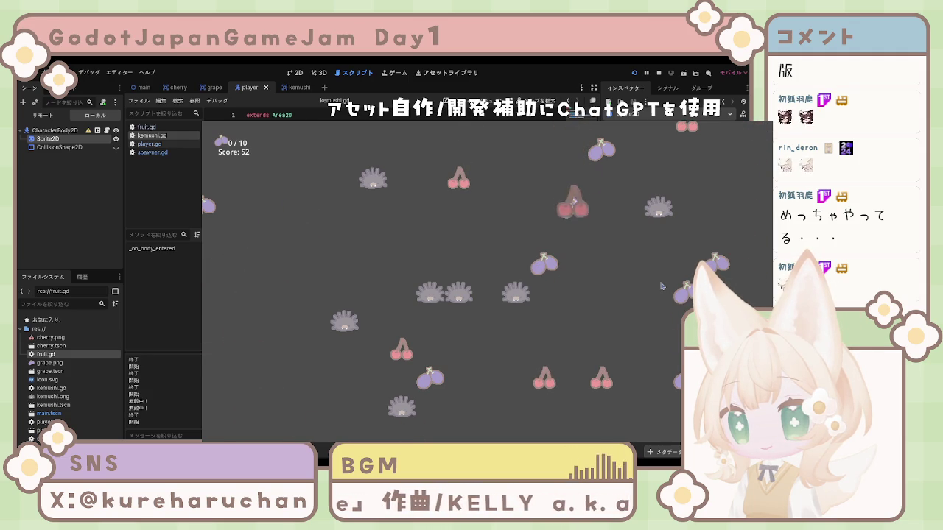
# Step: Sweep the player across the top and bottom of the field eating grapes and cherries
pyautogui.press('Up')
pyautogui.press('Right')
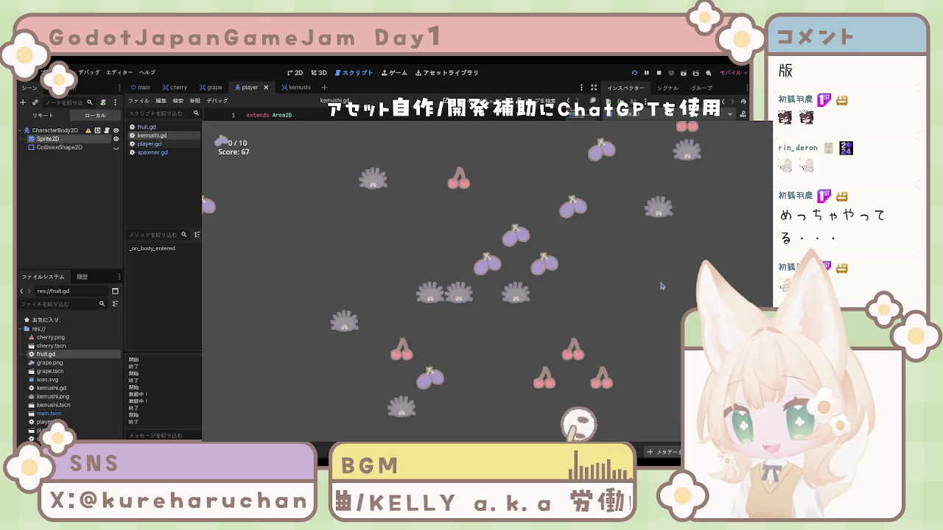
pyautogui.press('Up')
pyautogui.press('Left')
pyautogui.press('Right')
pyautogui.press('Up')
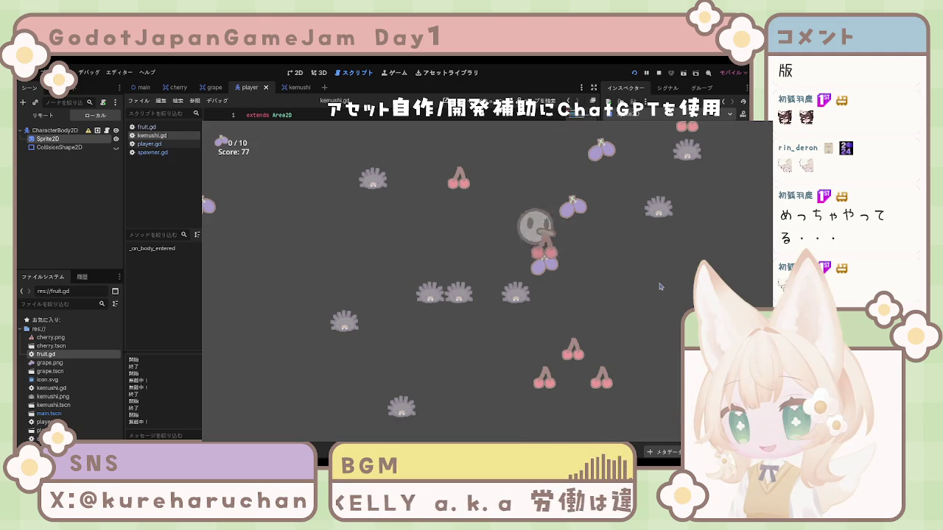
pyautogui.press('Right')
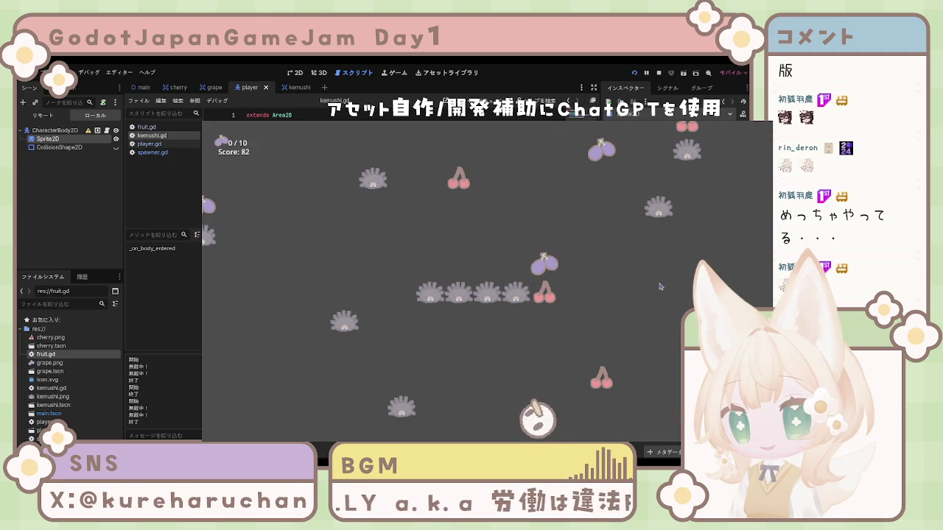
pyautogui.press('Up')
pyautogui.press('Left')
pyautogui.press('Up')
pyautogui.press('Right')
pyautogui.press('Left')
pyautogui.press('Down')
pyautogui.press('Left')
pyautogui.press('Up')
pyautogui.press('Right')
pyautogui.press('Up')
pyautogui.press('Right')
pyautogui.press('Down')
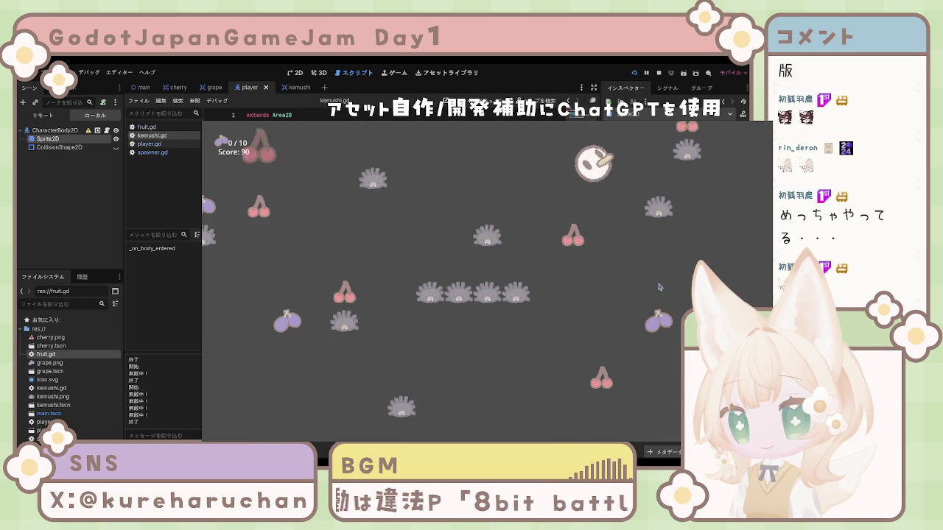
pyautogui.press('Right')
pyautogui.press('Right')
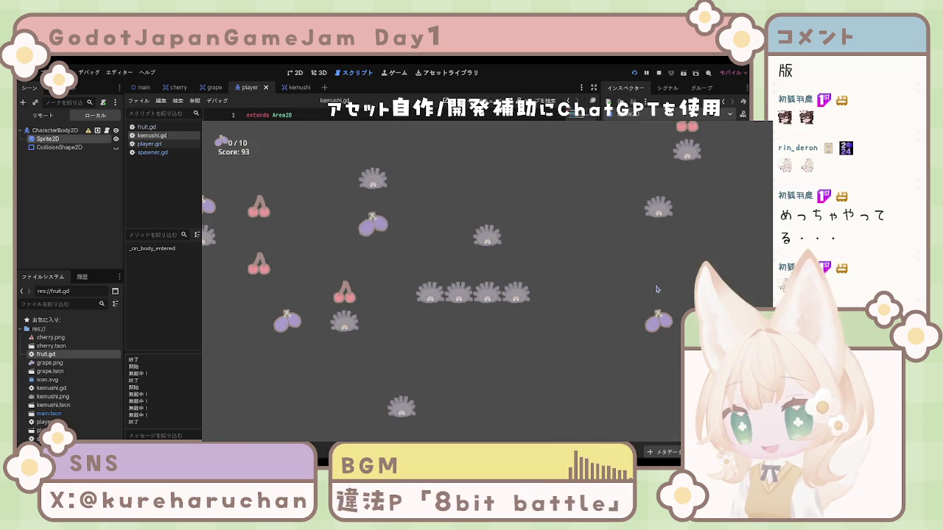
pyautogui.press('Left')
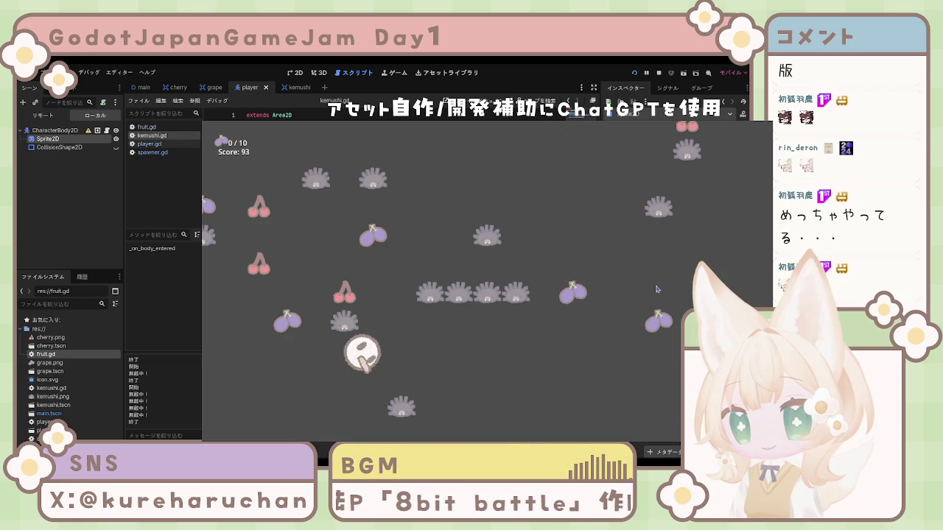
pyautogui.press('Down')
pyautogui.press('Right')
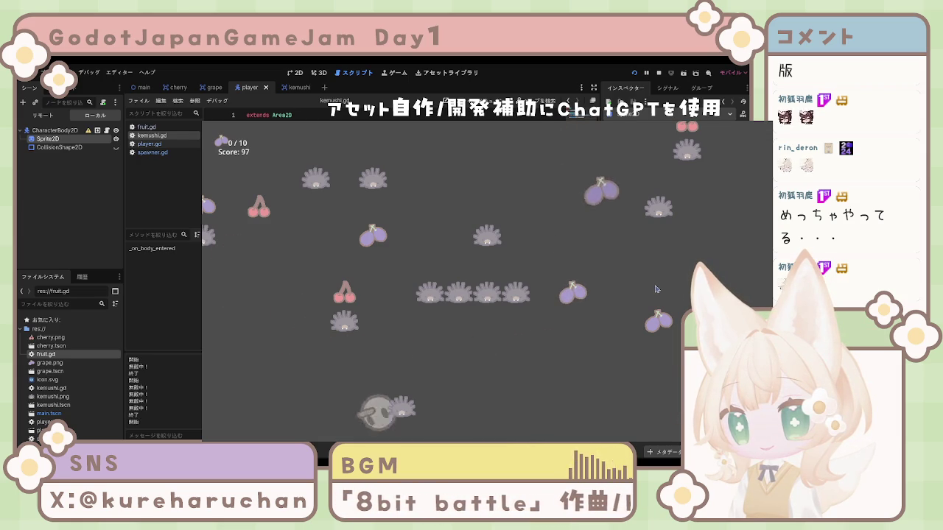
pyautogui.press('Up')
pyautogui.press('Up')
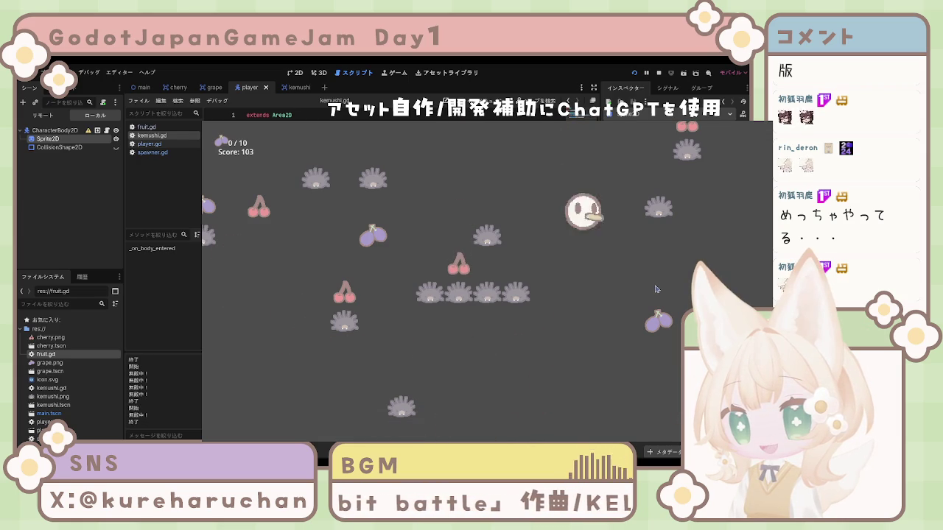
pyautogui.press('Down')
pyautogui.press('Right')
pyautogui.press('Down')
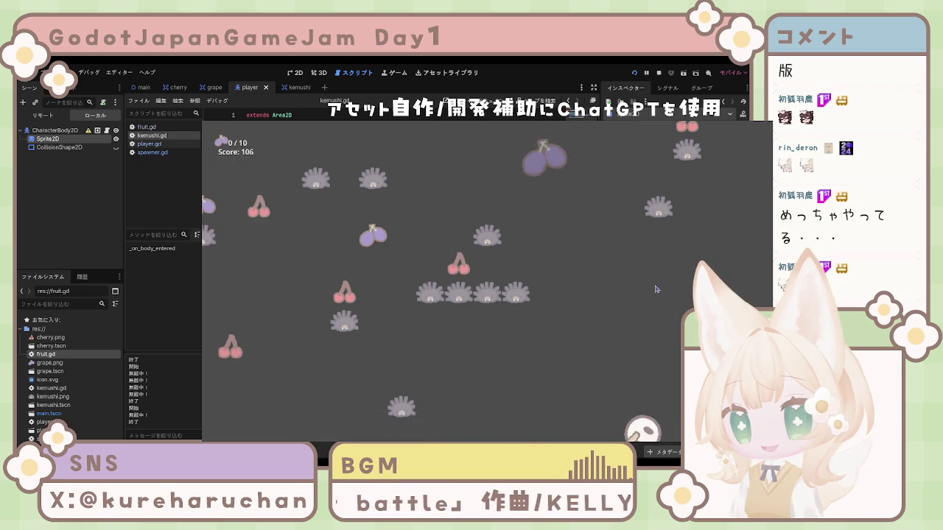
pyautogui.press('Up')
pyautogui.press('Left')
pyautogui.press('Right')
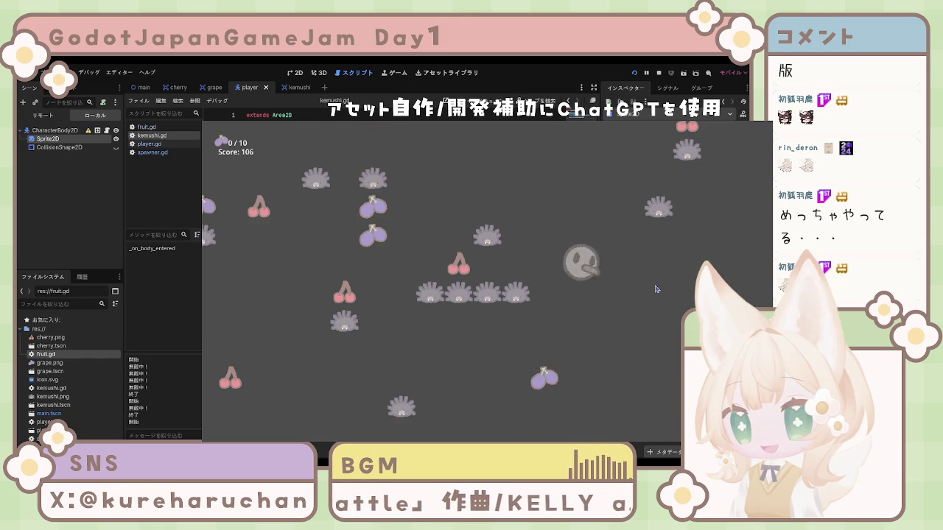
pyautogui.press('Up')
pyautogui.press('Right')
pyautogui.press('Left')
pyautogui.press('Down')
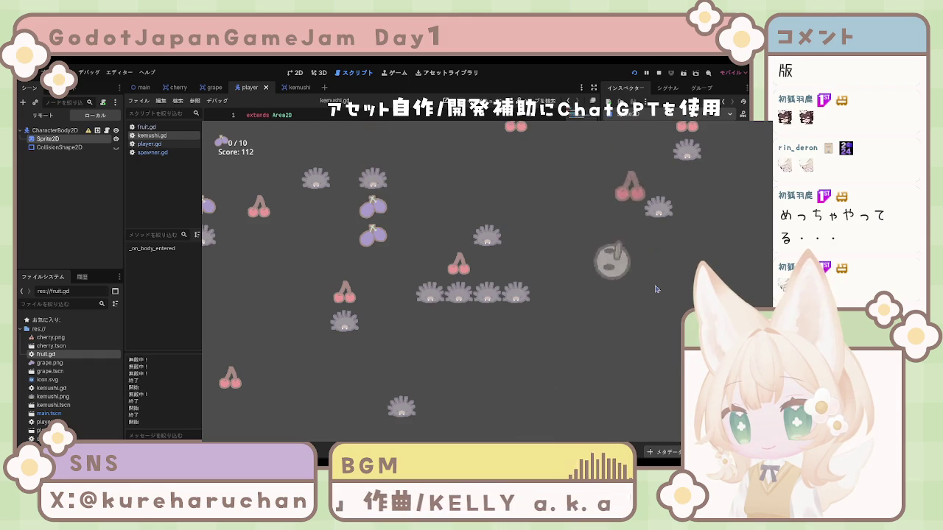
# Step: Dodge hedgehogs while eating more cherries and grapes until the score reaches 145
pyautogui.press('Up')
pyautogui.press('Down')
pyautogui.press('Right')
pyautogui.press('Up')
pyautogui.press('Down')
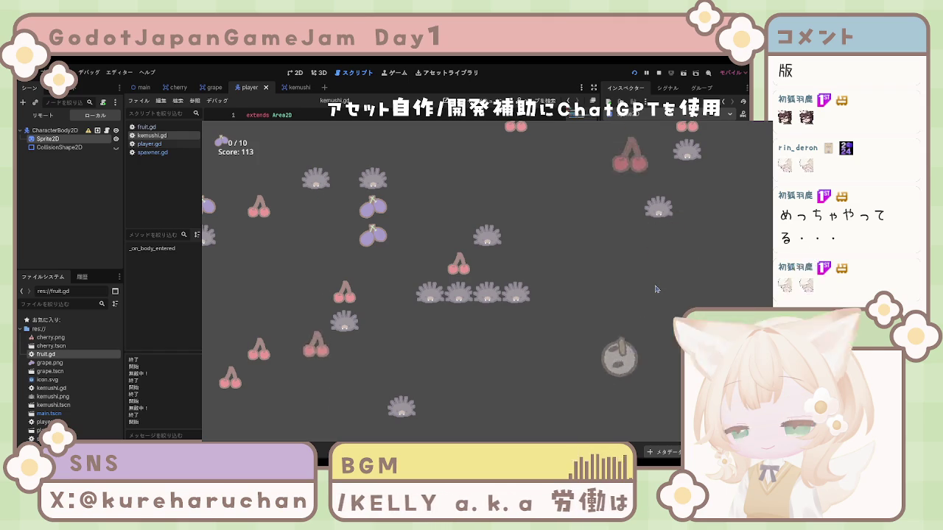
pyautogui.press('Left')
pyautogui.press('Up')
pyautogui.press('Left')
pyautogui.press('Up')
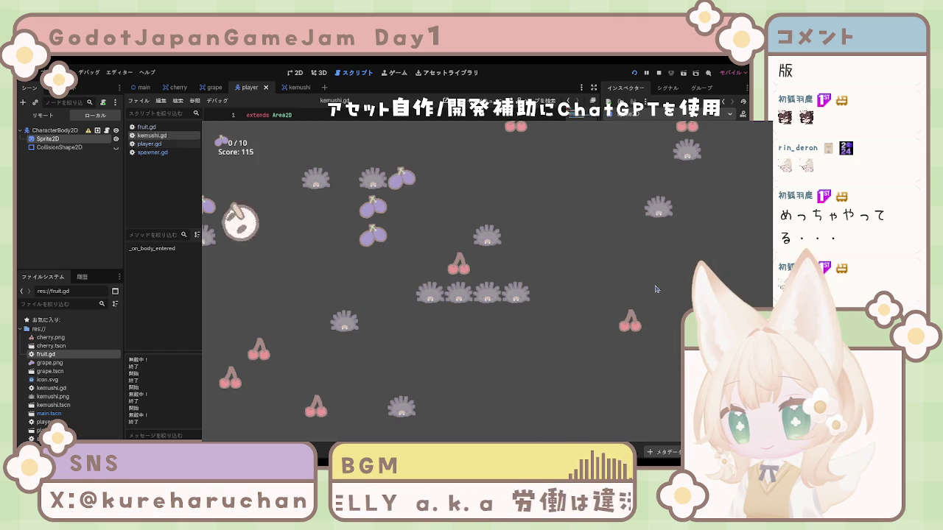
pyautogui.press('Right')
pyautogui.press('Down')
pyautogui.press('Up')
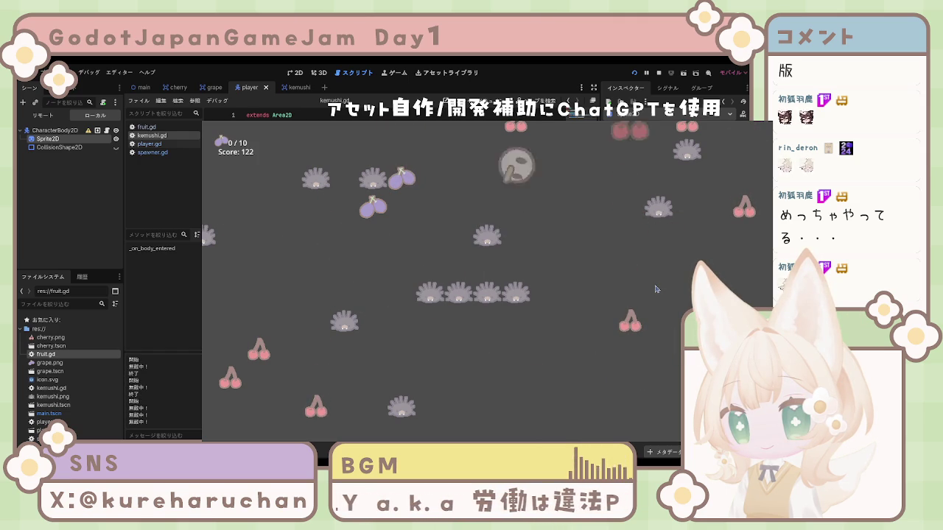
pyautogui.press('Up')
pyautogui.press('Left')
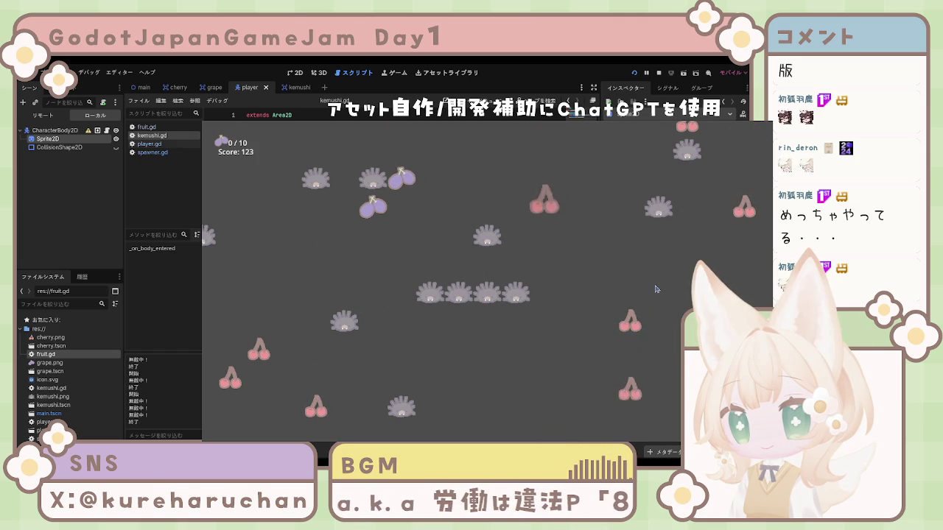
pyautogui.press('Down')
pyautogui.press('Right')
pyautogui.press('Down')
pyautogui.press('Left')
pyautogui.press('Up')
pyautogui.press('Up')
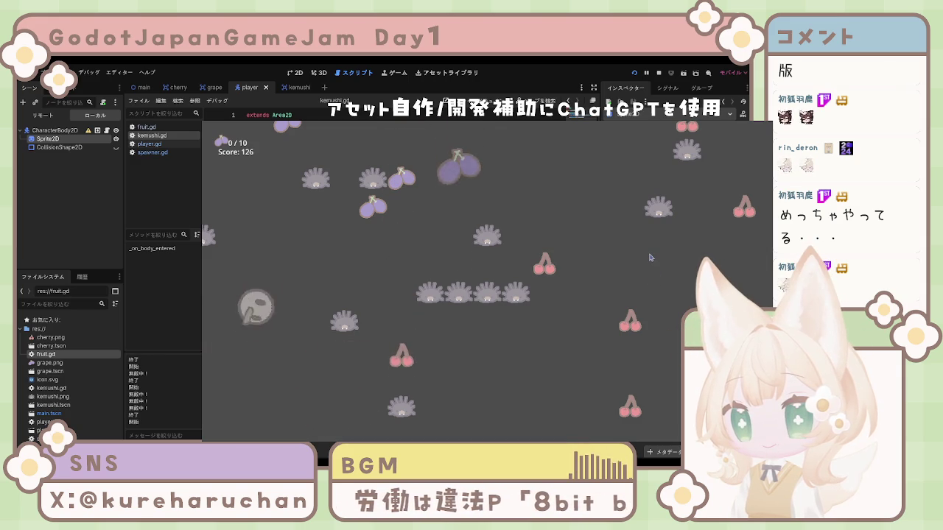
pyautogui.press('Right')
pyautogui.press('Down')
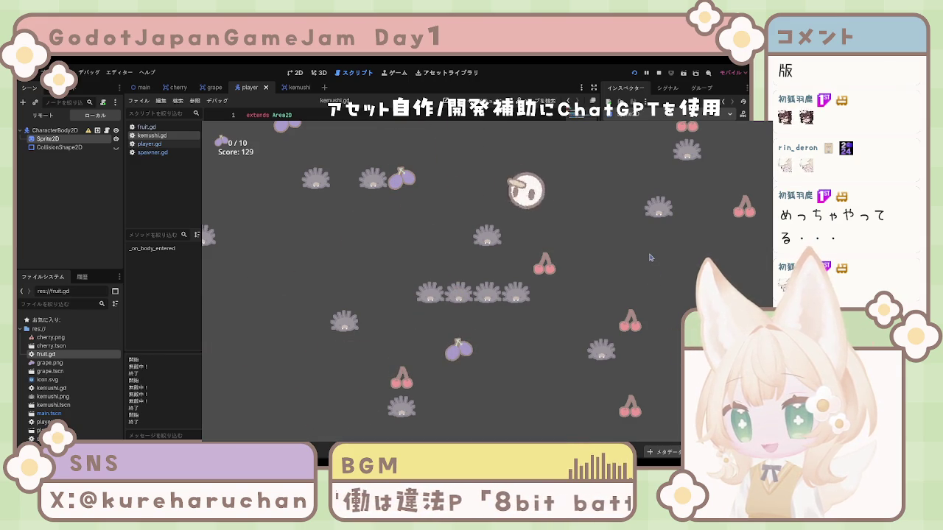
pyautogui.press('Left')
pyautogui.press('Up')
pyautogui.press('Down')
pyautogui.press('Right')
pyautogui.press('Left')
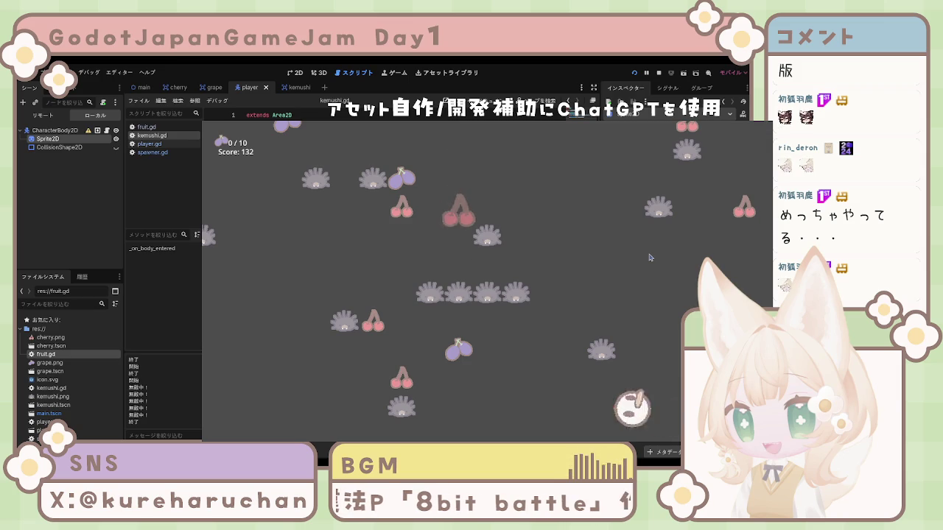
pyautogui.press('Up')
pyautogui.press('Up')
pyautogui.press('Left')
pyautogui.press('Up')
pyautogui.press('Right')
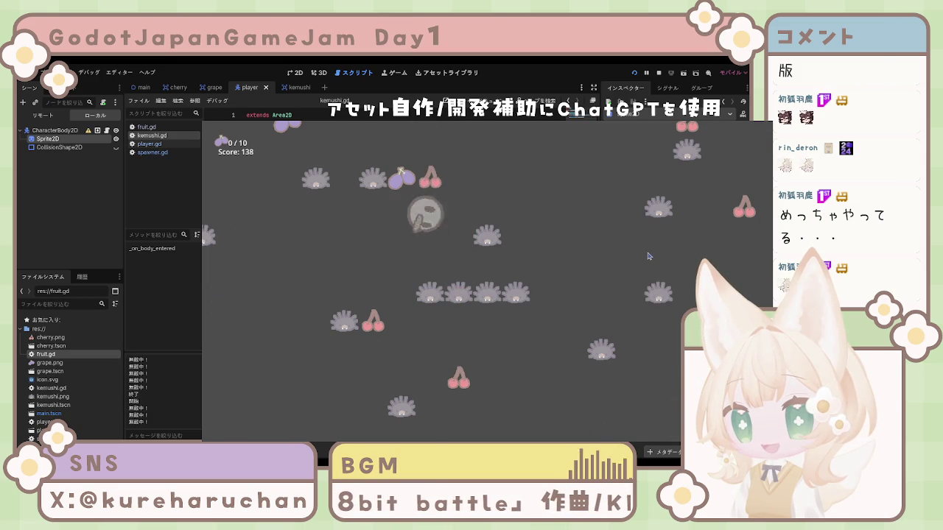
pyautogui.press('Left')
pyautogui.press('Up')
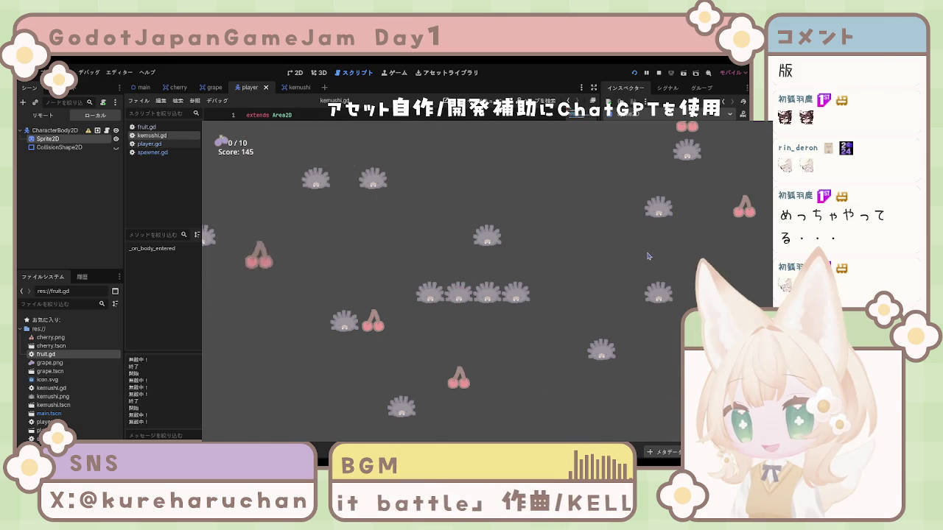
# Step: Steer the player with the arrow keys to eat cherries and grapes while avoiding hedgehogs
pyautogui.press('Down')
pyautogui.press('Down')
pyautogui.press('Left')
pyautogui.press('Right')
pyautogui.press('Up')
pyautogui.press('Left')
pyautogui.press('Down')
pyautogui.press('Right')
pyautogui.press('Up')
pyautogui.press('Down')
pyautogui.press('Right')
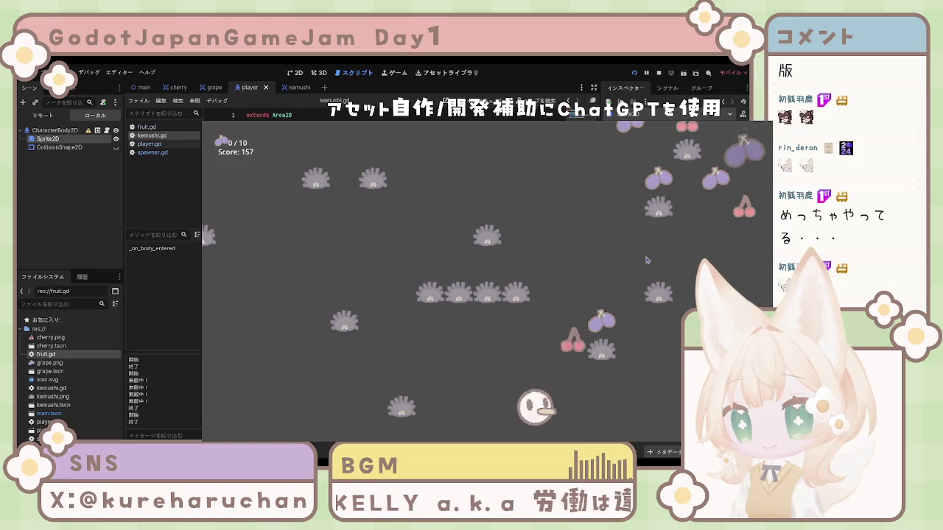
pyautogui.press('Up')
pyautogui.press('Left')
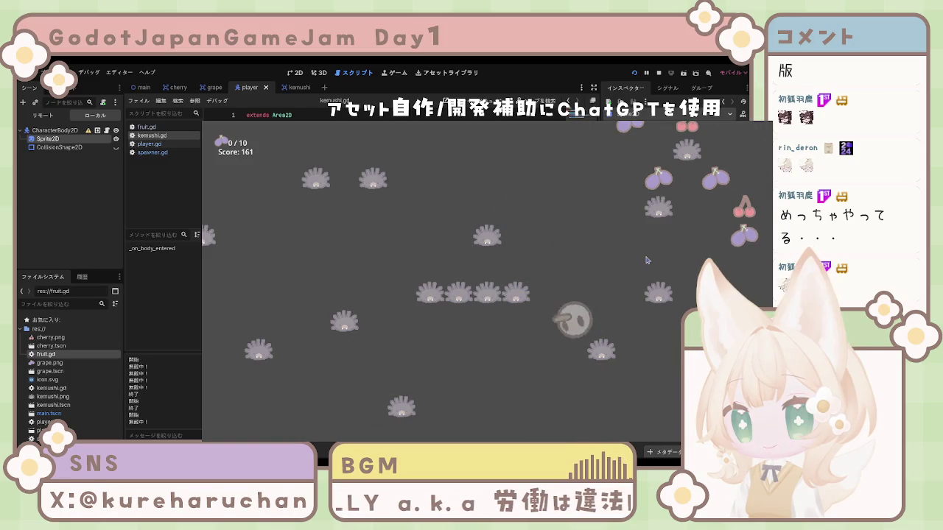
pyautogui.press('Up')
pyautogui.press('Left')
pyautogui.press('Down')
pyautogui.press('Right')
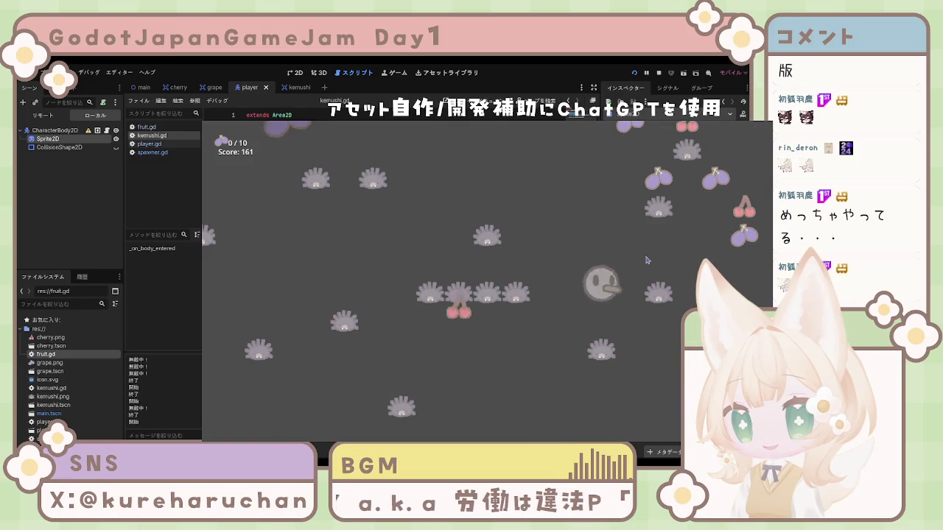
pyautogui.press('Up')
pyautogui.press('Up')
pyautogui.press('Right')
pyautogui.press('Down')
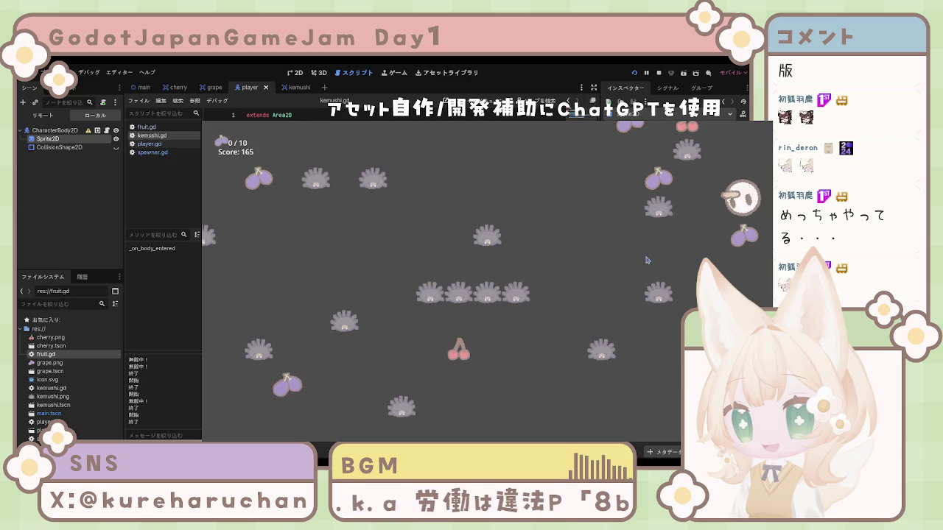
pyautogui.press('Right')
pyautogui.press('Up')
pyautogui.press('Left')
pyautogui.press('Down')
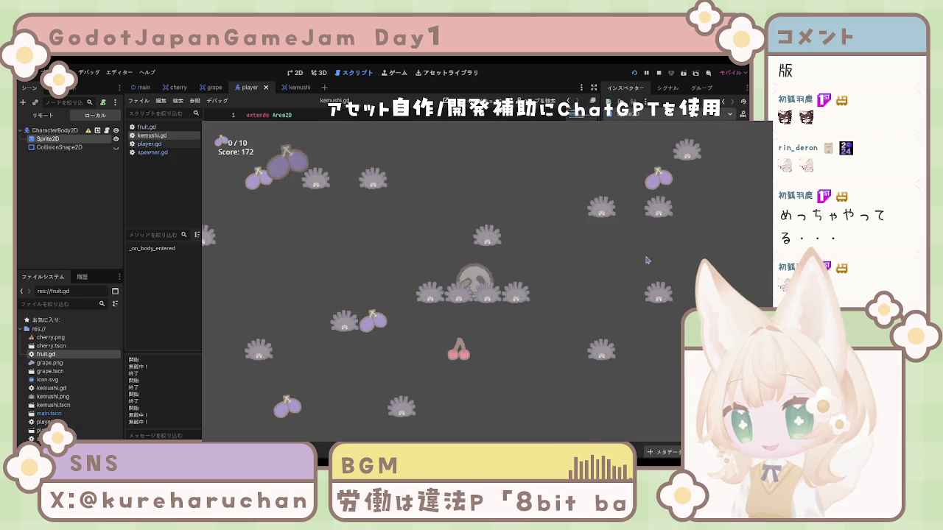
pyautogui.press('Down')
pyautogui.press('Up')
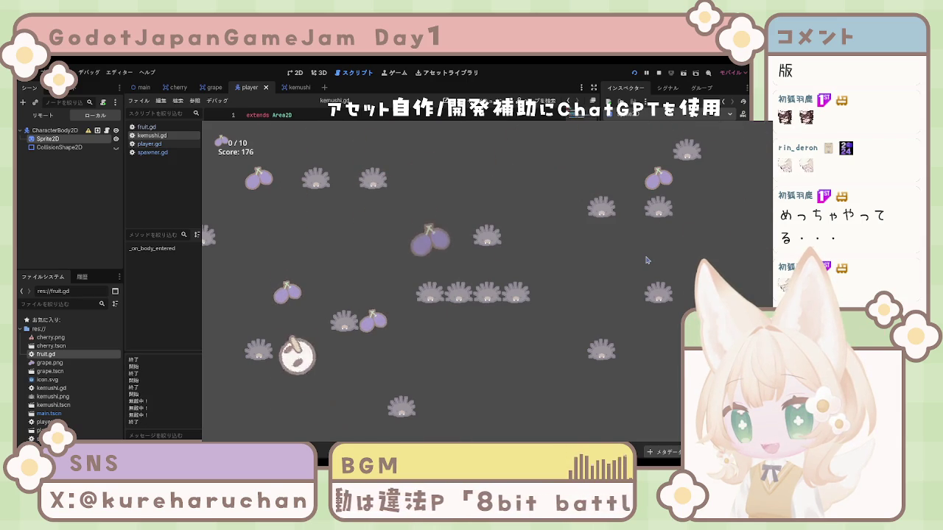
pyautogui.press('Down')
pyautogui.press('Right')
pyautogui.press('Up')
pyautogui.press('Down')
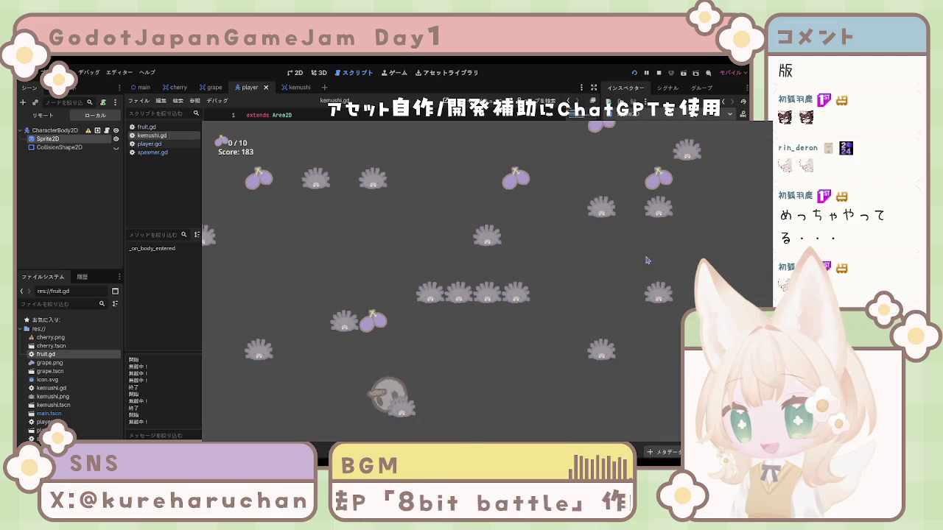
pyautogui.press('Up')
pyautogui.press('Right')
pyautogui.press('Left')
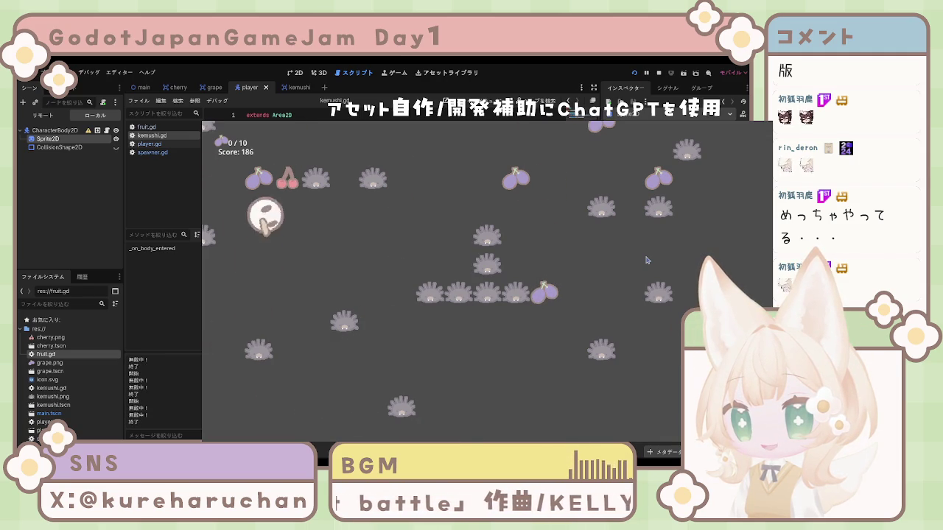
pyautogui.press('Up')
pyautogui.press('Left')
pyautogui.press('Down')
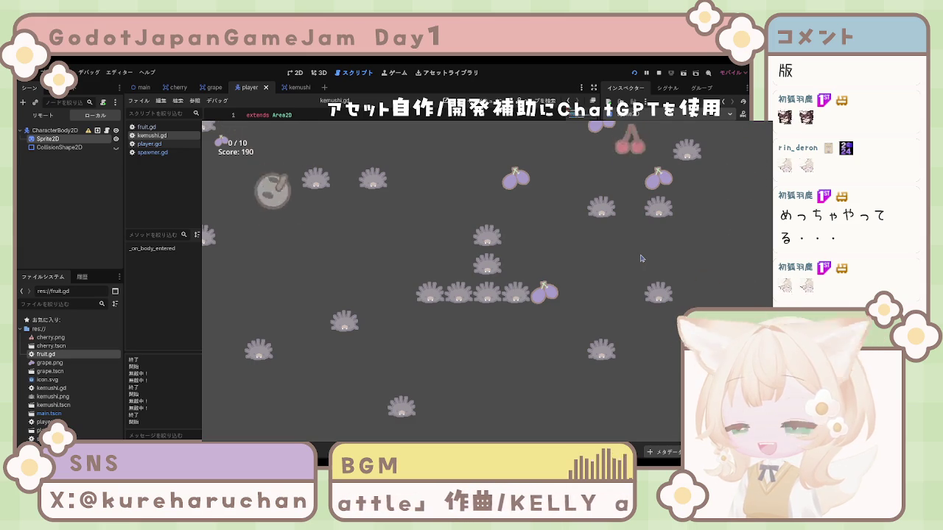
pyautogui.press('Right')
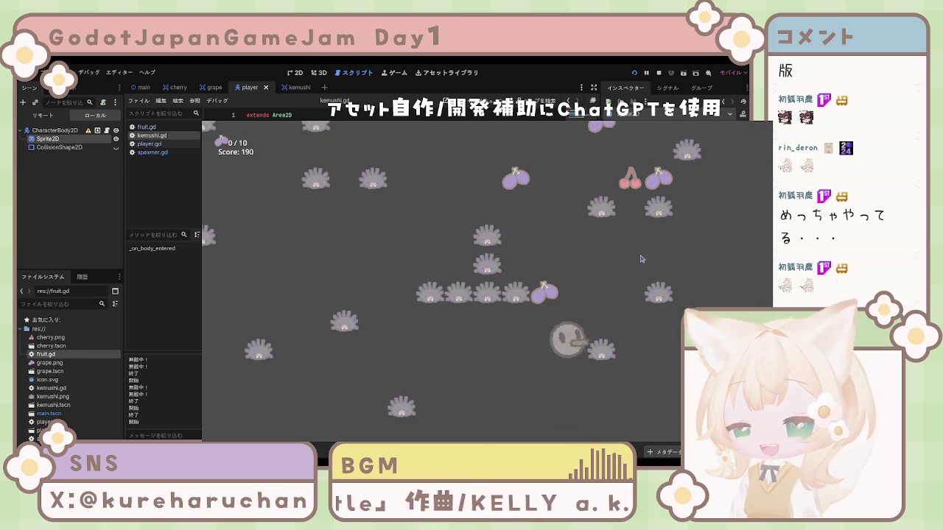
pyautogui.press('Up')
pyautogui.press('Right')
pyautogui.press('Up')
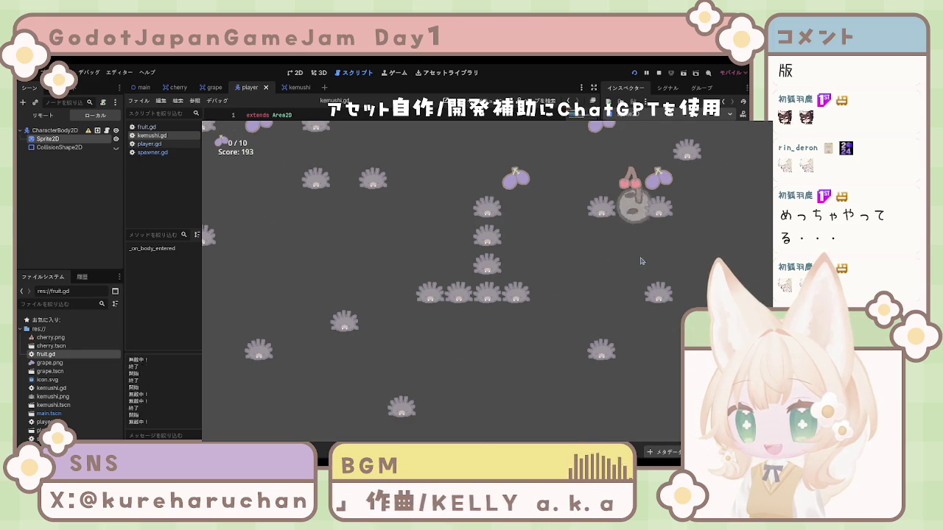
pyautogui.press('Right')
pyautogui.press('Down')
pyautogui.press('Down')
pyautogui.press('Left')
pyautogui.press('Right')
pyautogui.press('Left')
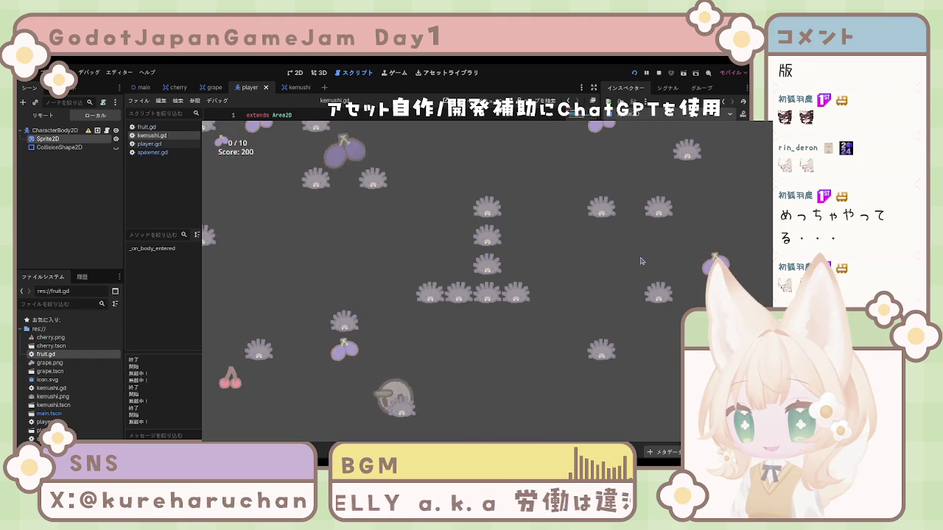
pyautogui.press('Up')
pyautogui.press('Up')
pyautogui.press('Right')
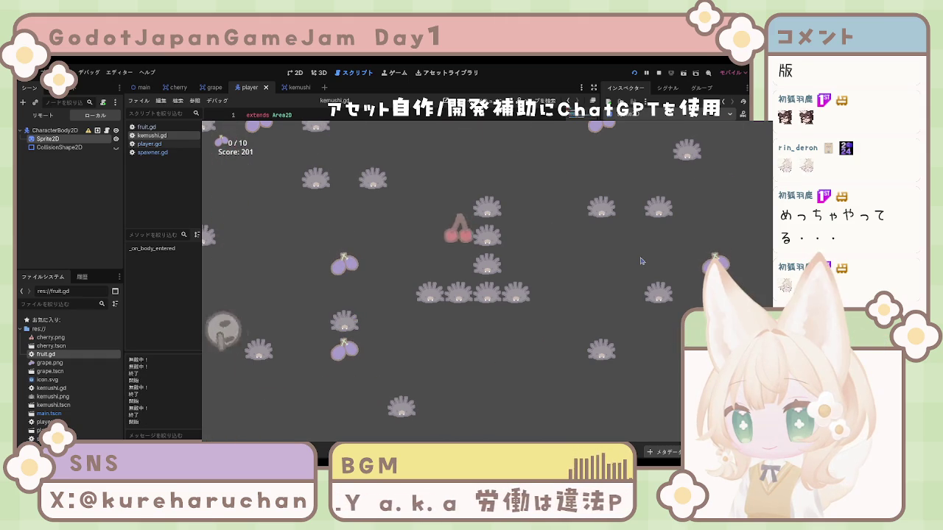
# Step: Keep collecting fruit until the score hits 280, then stop the game and return to 2D view
pyautogui.press('Right')
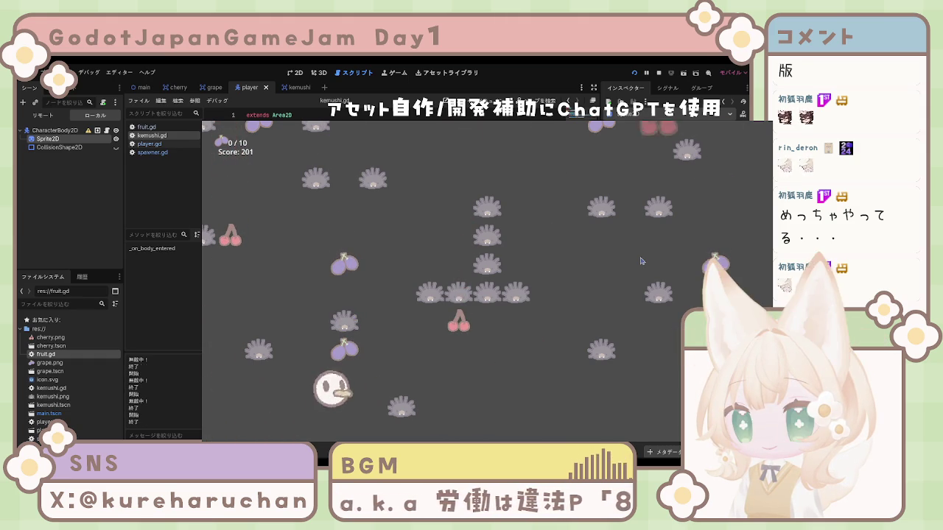
pyautogui.press('Up')
pyautogui.press('Down')
pyautogui.press('Up')
pyautogui.press('Right')
pyautogui.press('Up')
pyautogui.press('Left')
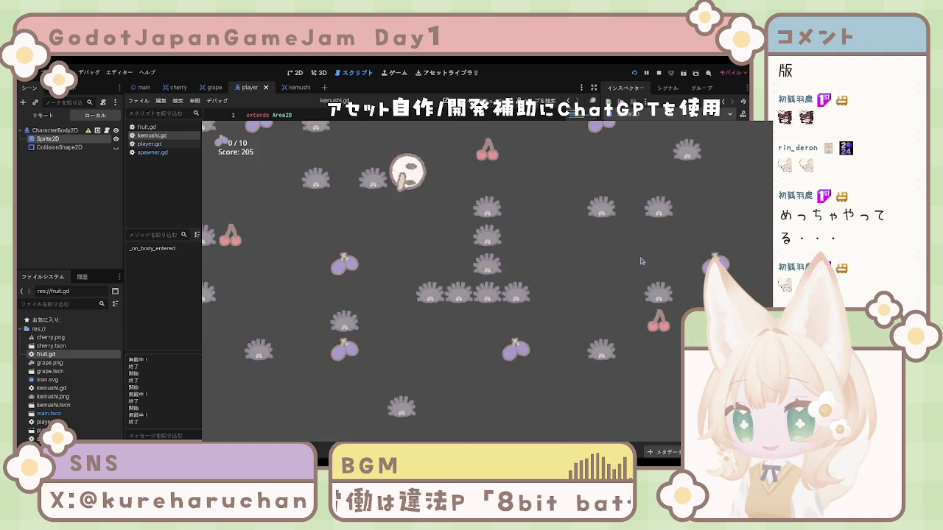
pyautogui.press('Down')
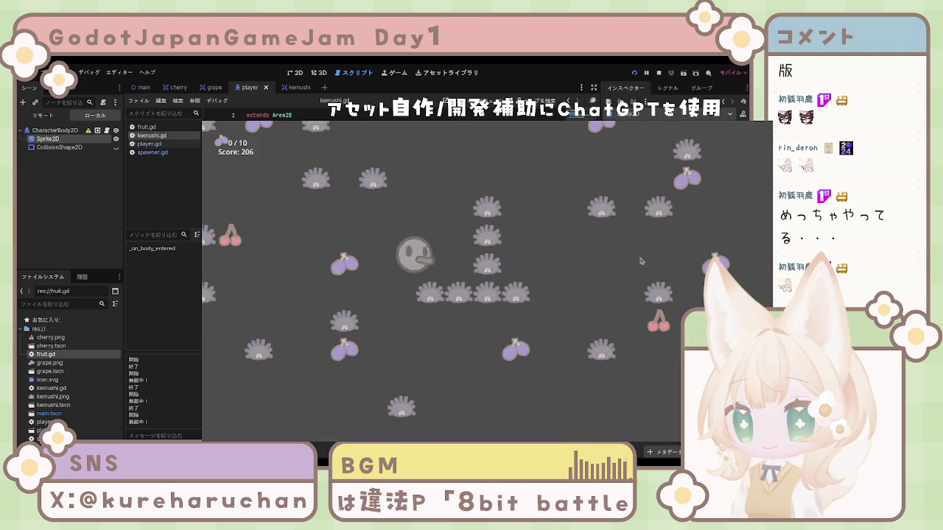
pyautogui.press('Up')
pyautogui.press('Down')
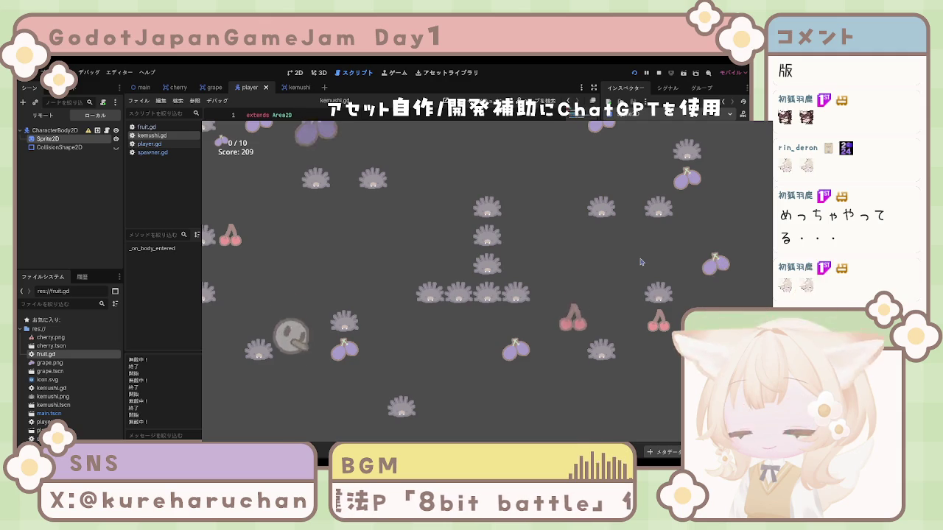
pyautogui.press('Up')
pyautogui.press('Right')
pyautogui.press('Down')
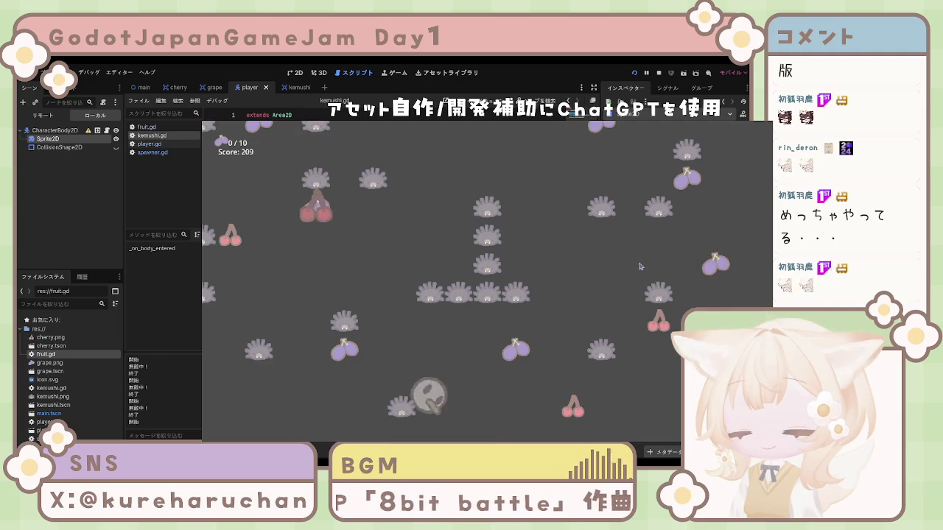
pyautogui.press('Up')
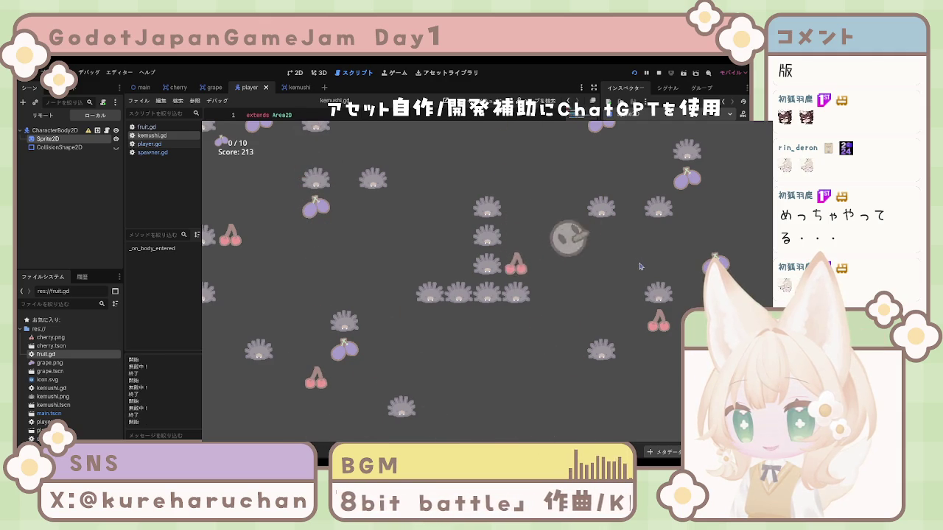
pyautogui.press('Left')
pyautogui.press('Up')
pyautogui.press('Left')
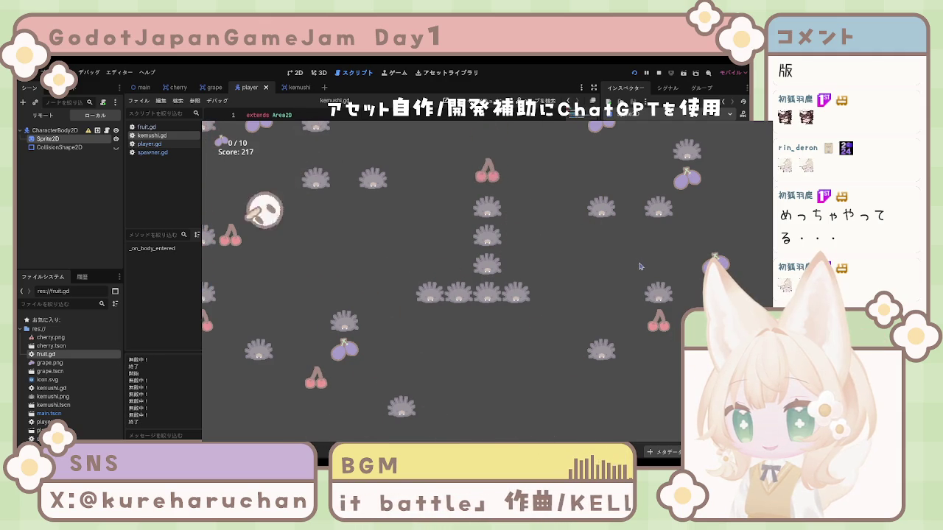
pyautogui.press('Down')
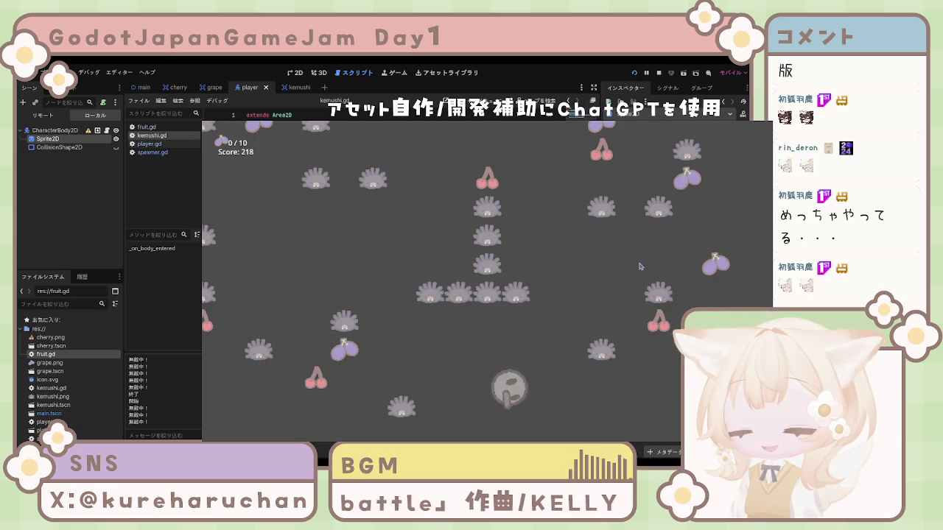
pyautogui.press('Up')
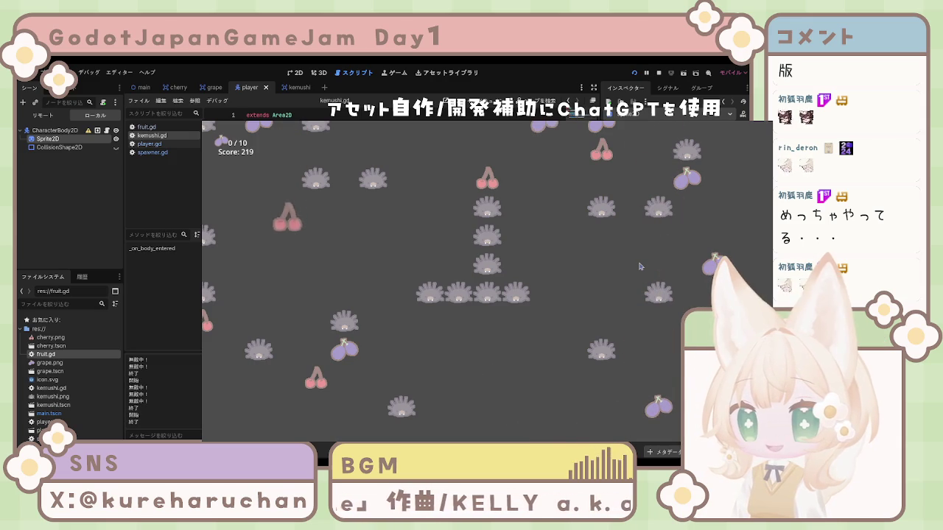
pyautogui.press('Left')
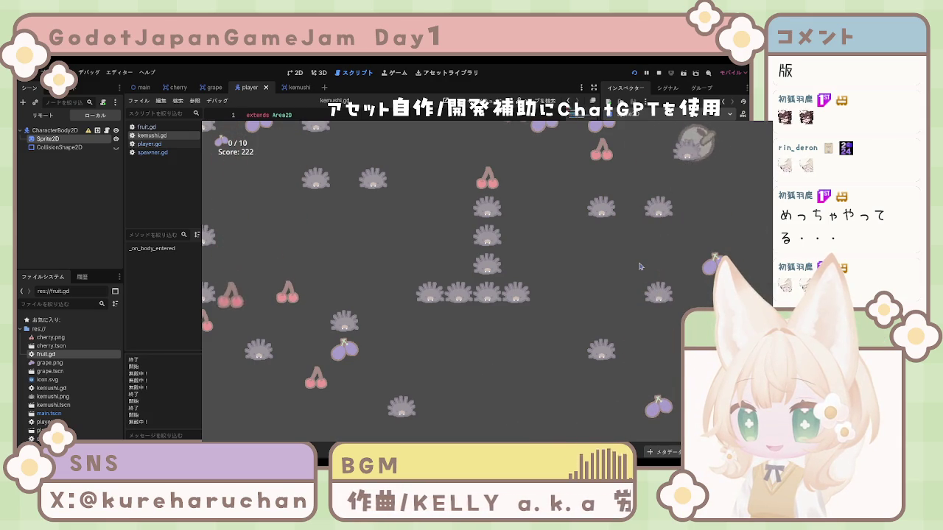
pyautogui.press('Left')
pyautogui.press('Left')
pyautogui.press('Down')
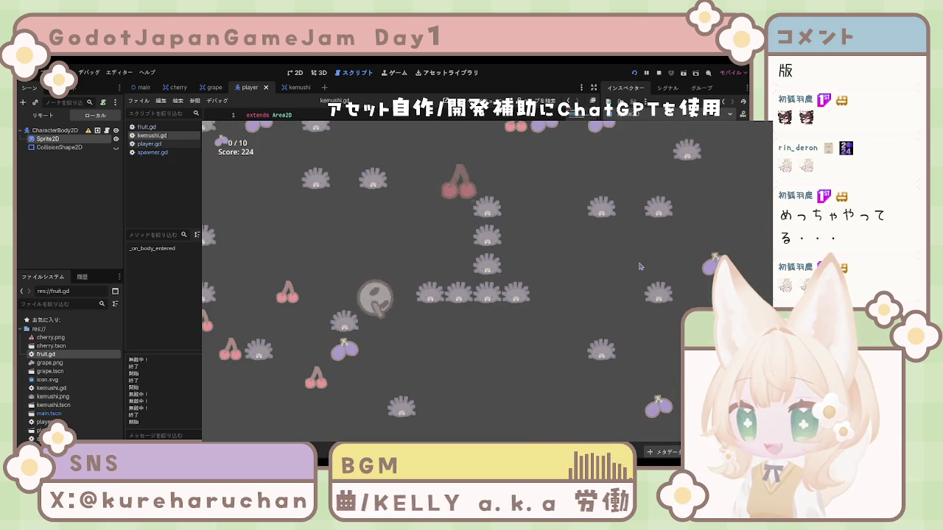
pyautogui.press('Up')
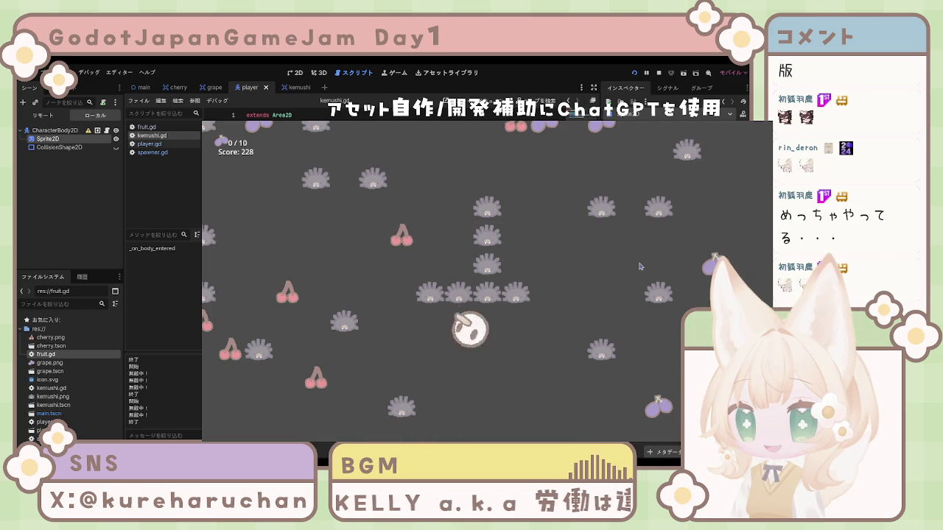
pyautogui.press('Right')
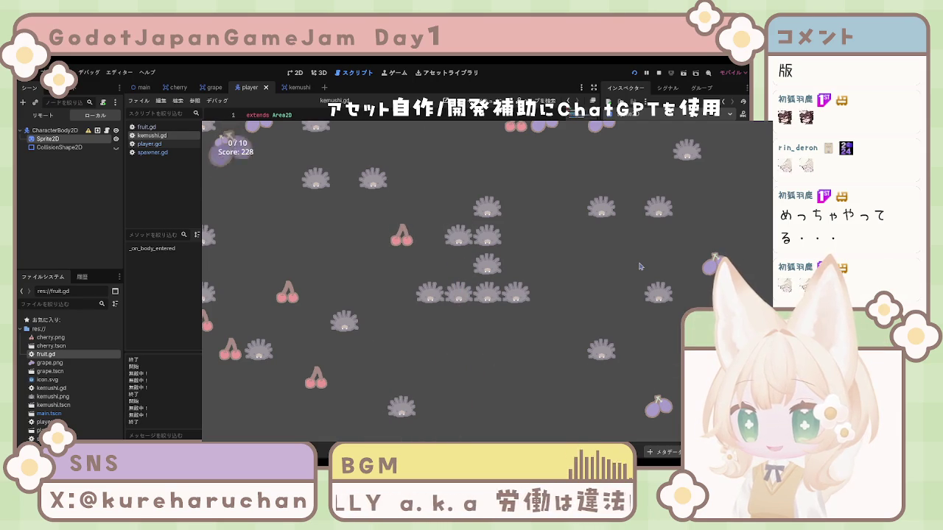
pyautogui.press('Left')
pyautogui.press('Down')
pyautogui.press('Left')
pyautogui.press('Up')
pyautogui.press('Left')
pyautogui.press('Down')
pyautogui.press('Up')
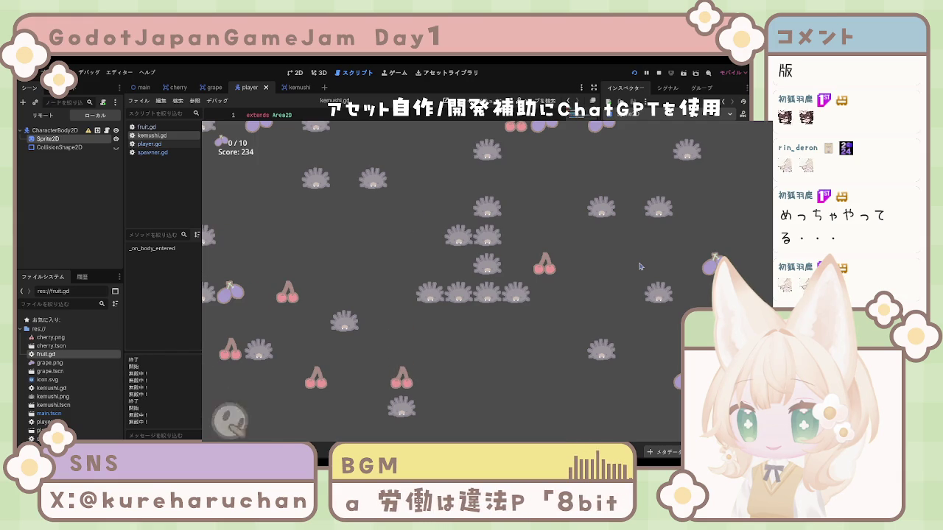
pyautogui.press('Up')
pyautogui.press('Down')
pyautogui.press('Up')
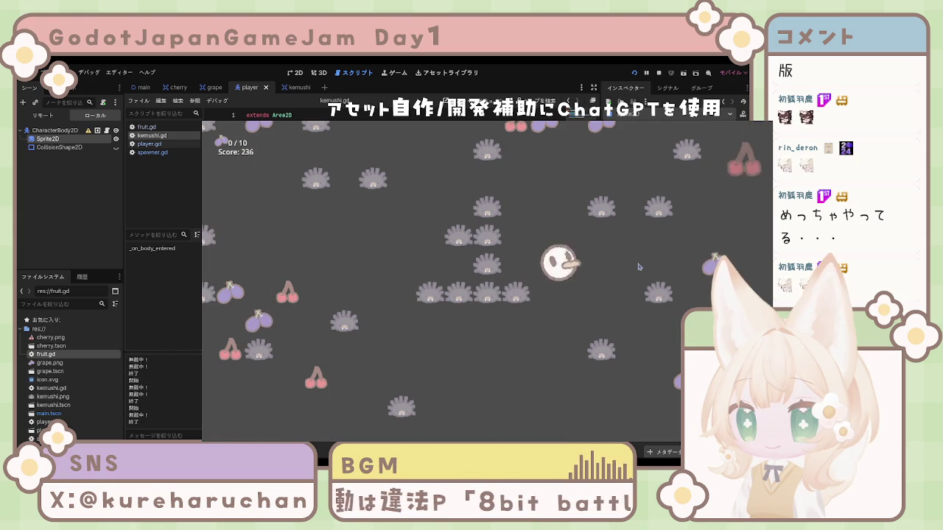
pyautogui.press('Left')
pyautogui.press('Down')
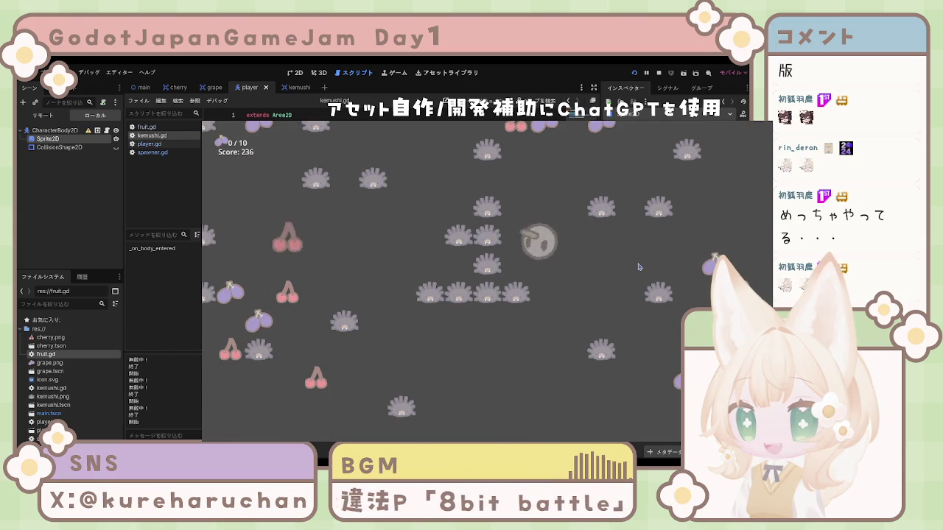
pyautogui.press('Left')
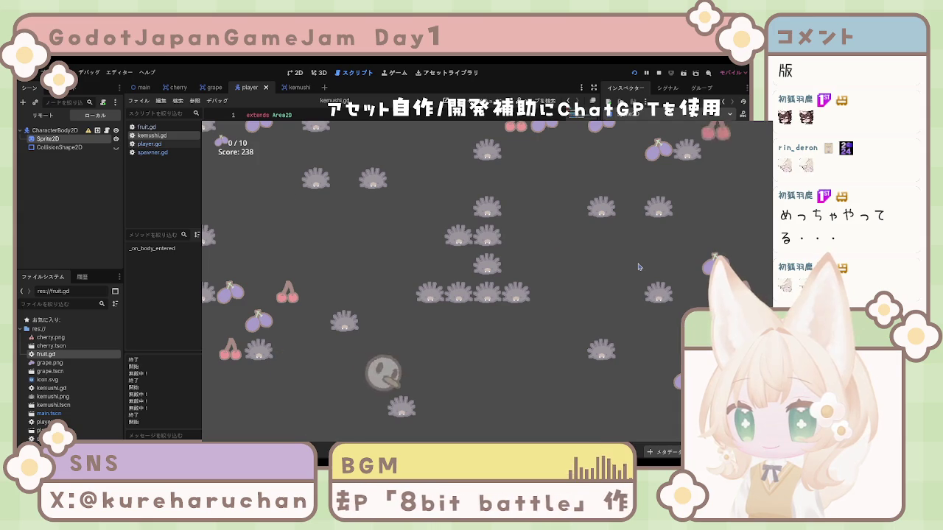
pyautogui.press('Left')
pyautogui.press('Up')
pyautogui.press('Right')
pyautogui.press('Right')
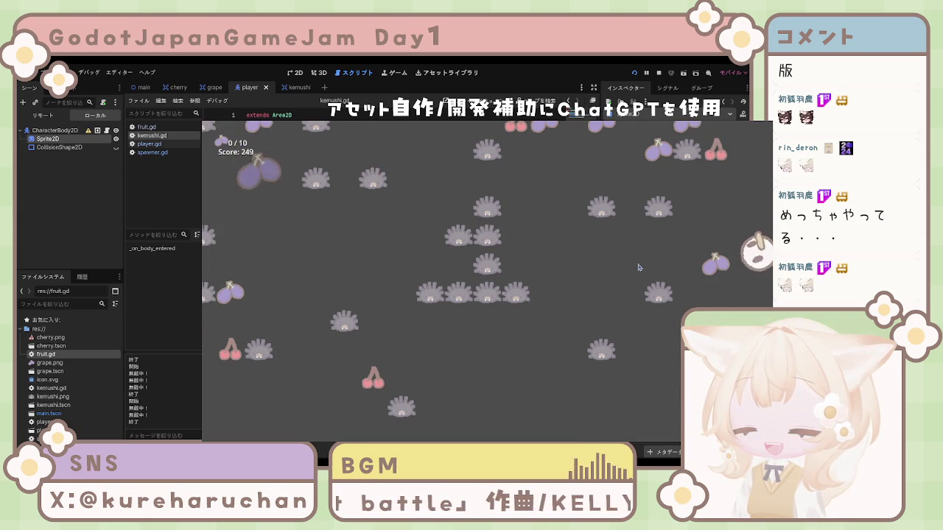
pyautogui.press('Left')
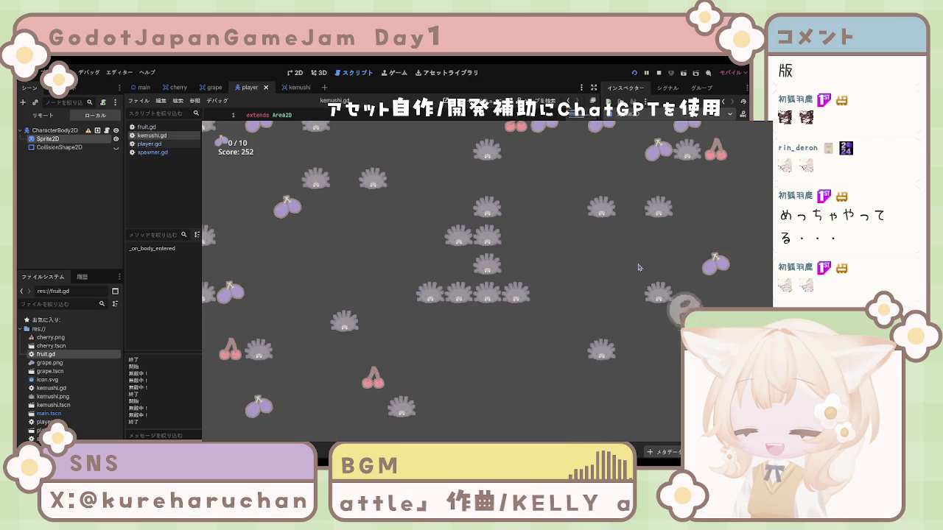
pyautogui.press('Up')
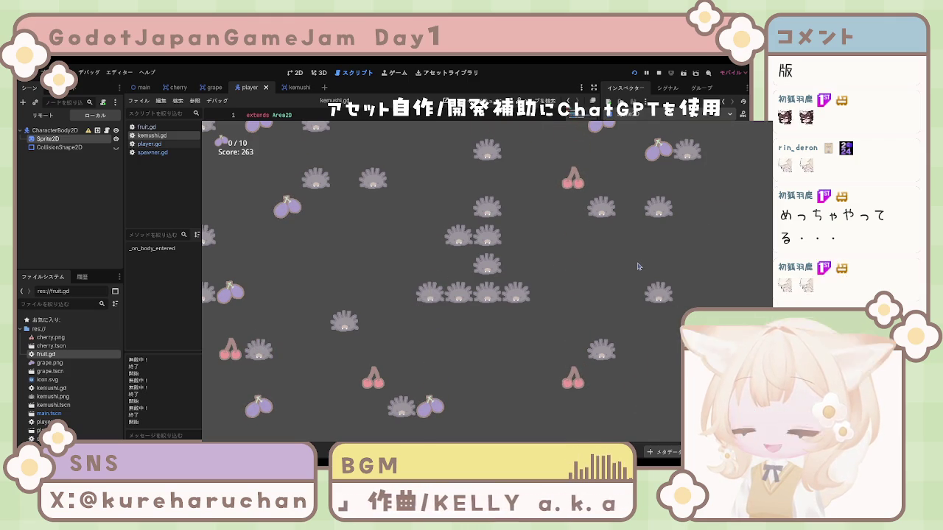
pyautogui.press('Down')
pyautogui.press('Left')
pyautogui.press('Left')
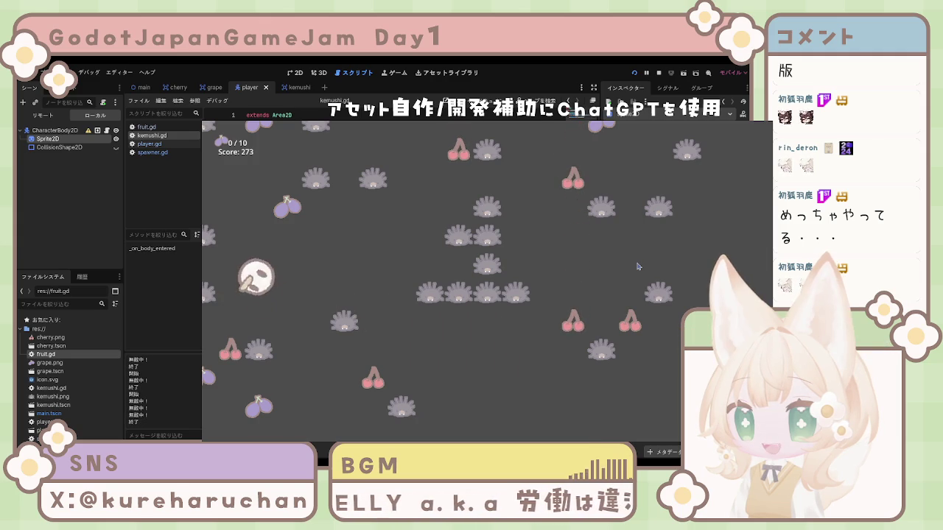
pyautogui.press('Up')
pyautogui.press('Down')
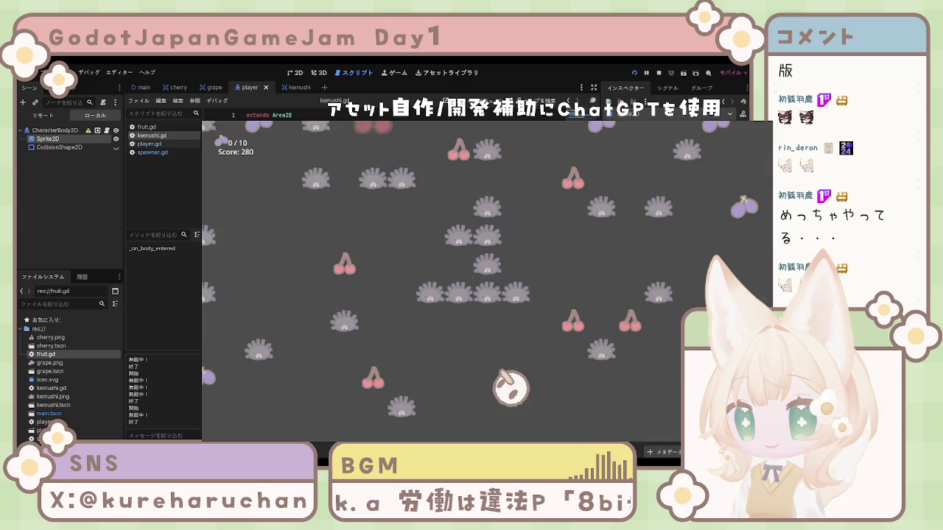
pyautogui.press('F8')
pyautogui.click(298, 72)
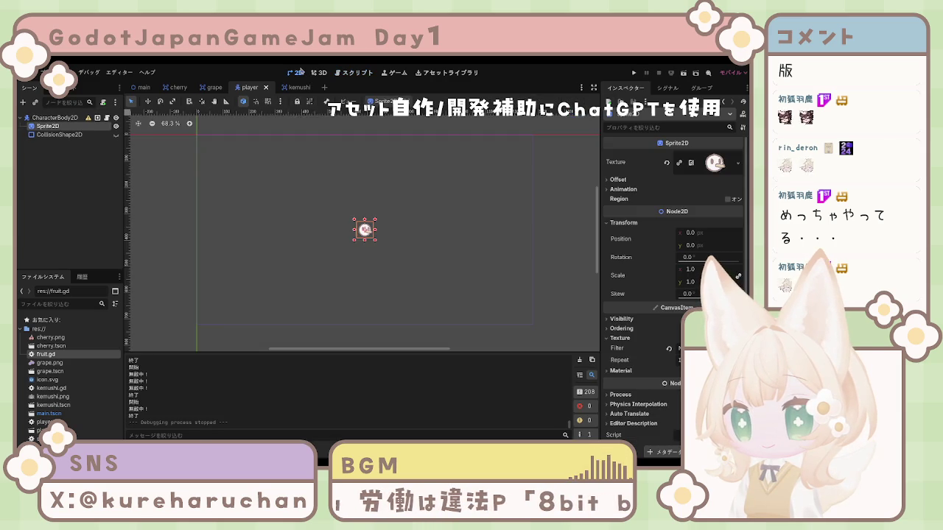
# Step: Set the kemushi hedgehog Sprite2D's CanvasItem texture filter to Nearest
pyautogui.scroll(-5, 372, 223)
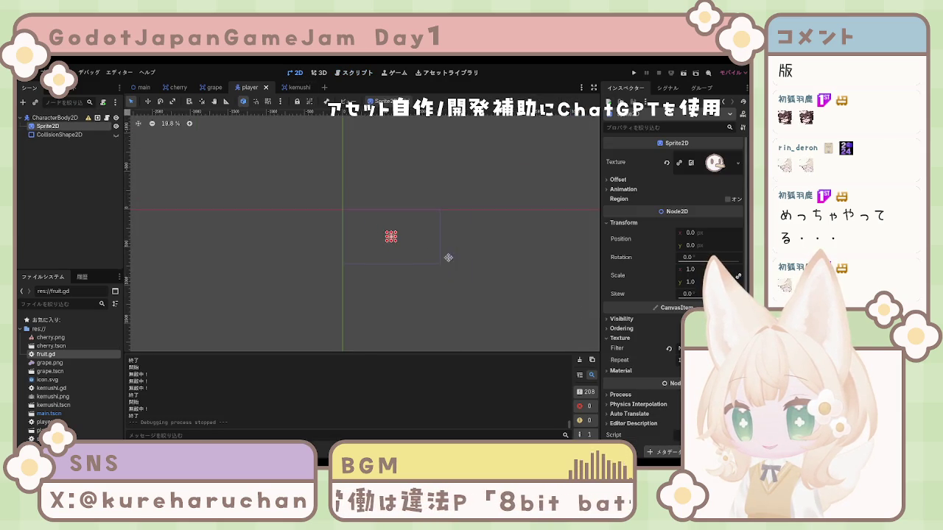
pyautogui.click(319, 73)
pyautogui.click(297, 73)
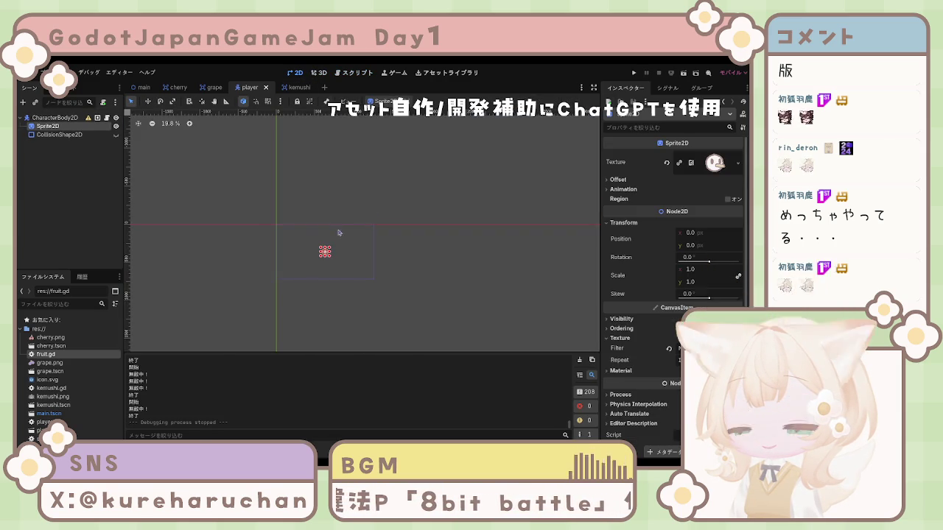
pyautogui.scroll(5, 428, 261)
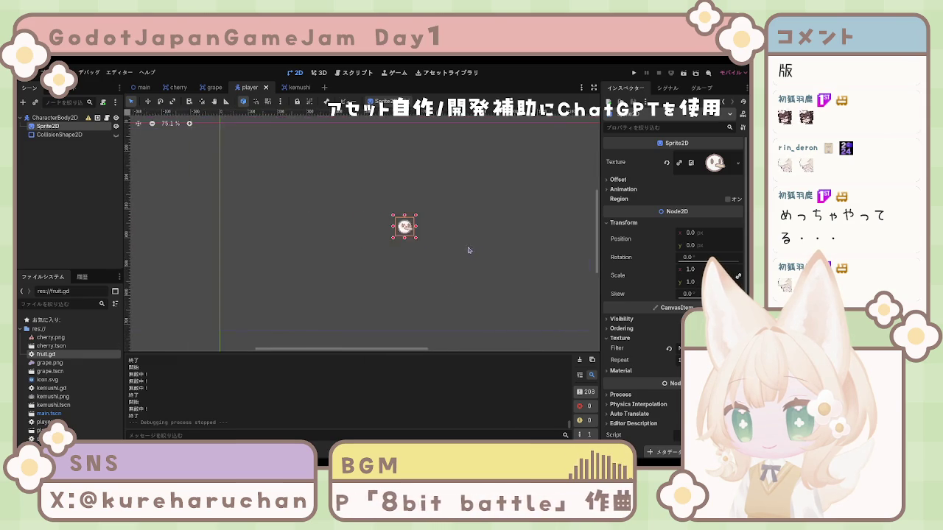
pyautogui.scroll(7, 426, 238)
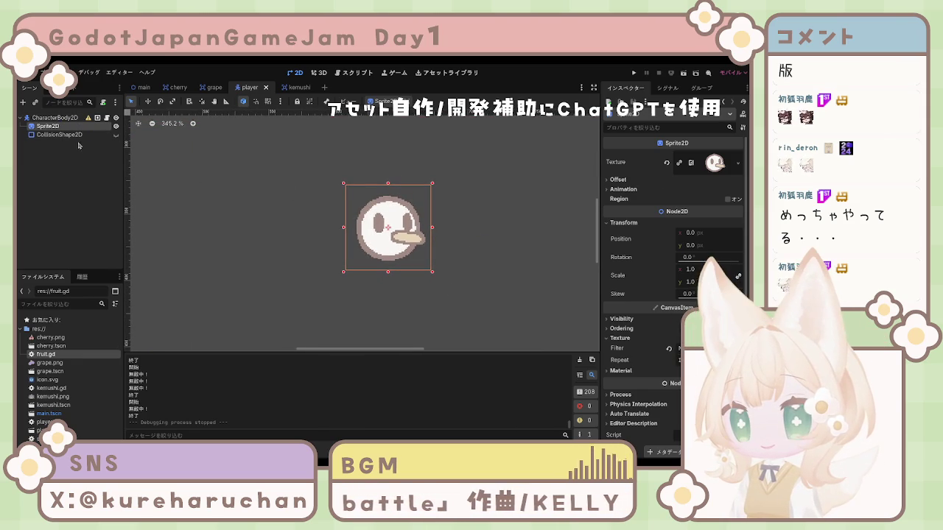
pyautogui.click(299, 89)
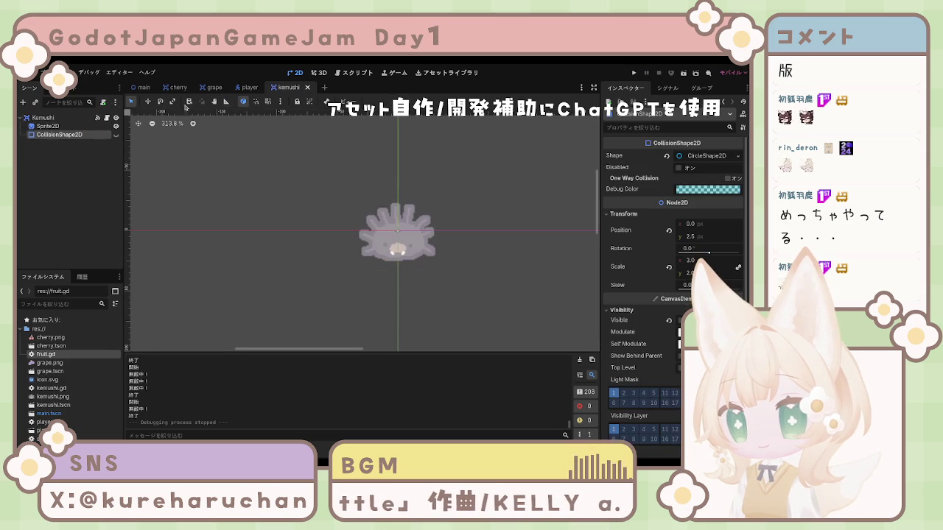
pyautogui.click(409, 255)
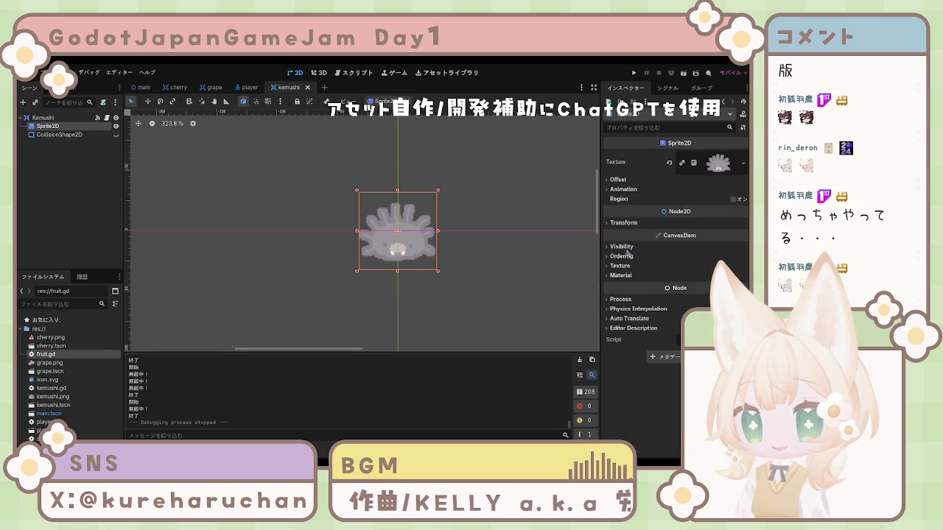
pyautogui.click(622, 246)
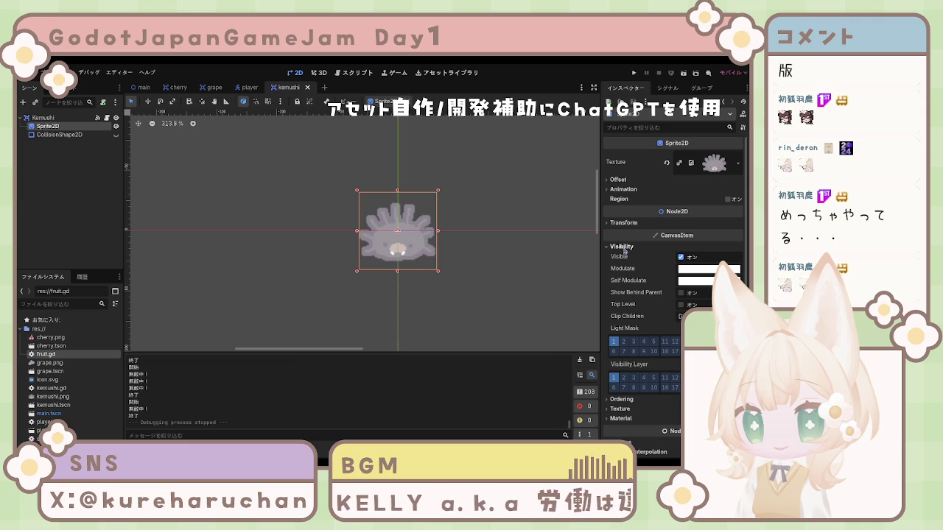
pyautogui.click(624, 247)
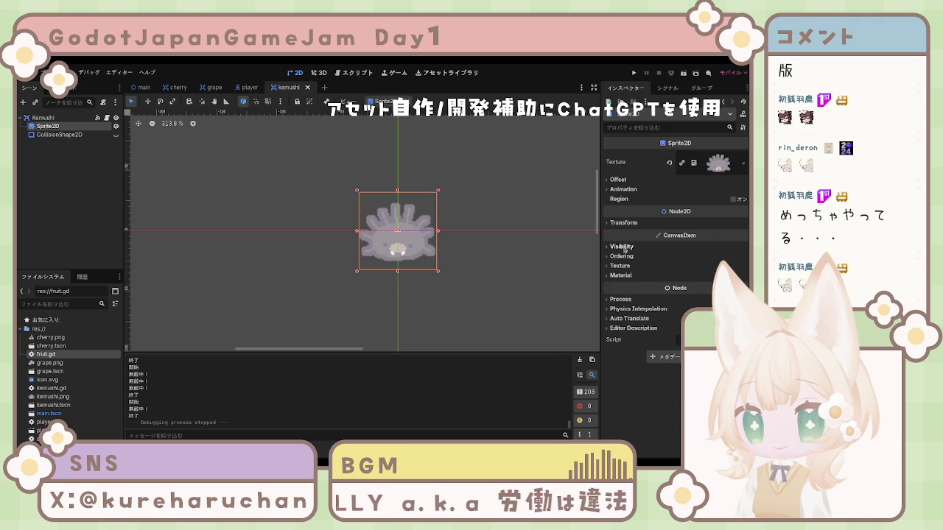
pyautogui.click(623, 266)
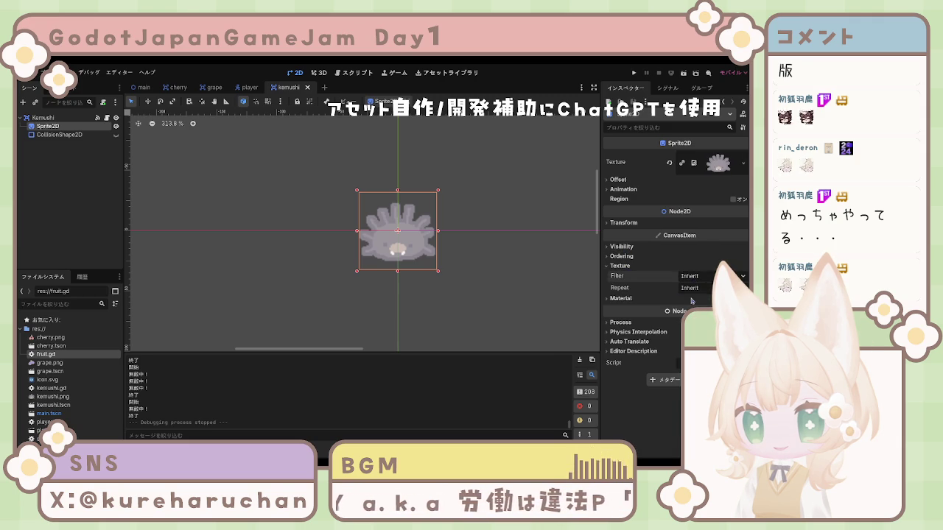
pyautogui.click(506, 287)
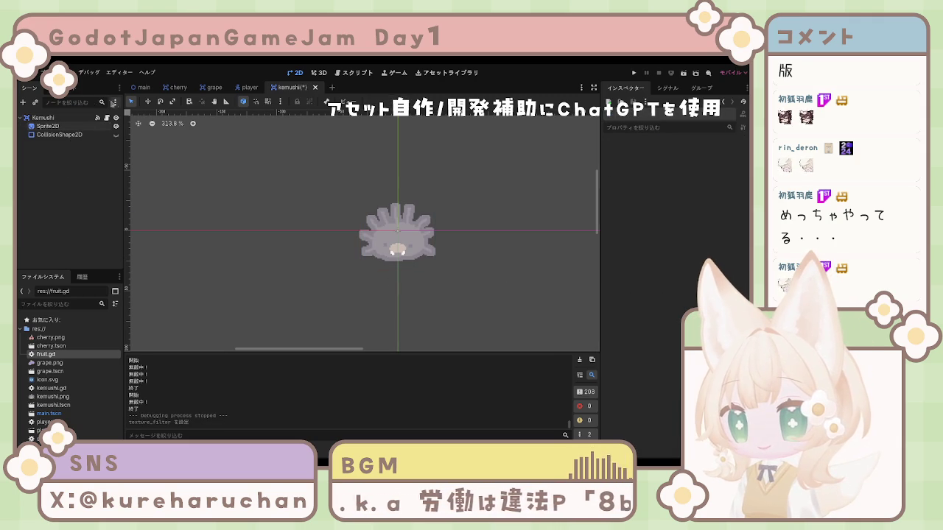
# Step: Look over the grape and main scenes, then return to kemushi and run the project
pyautogui.click(214, 87)
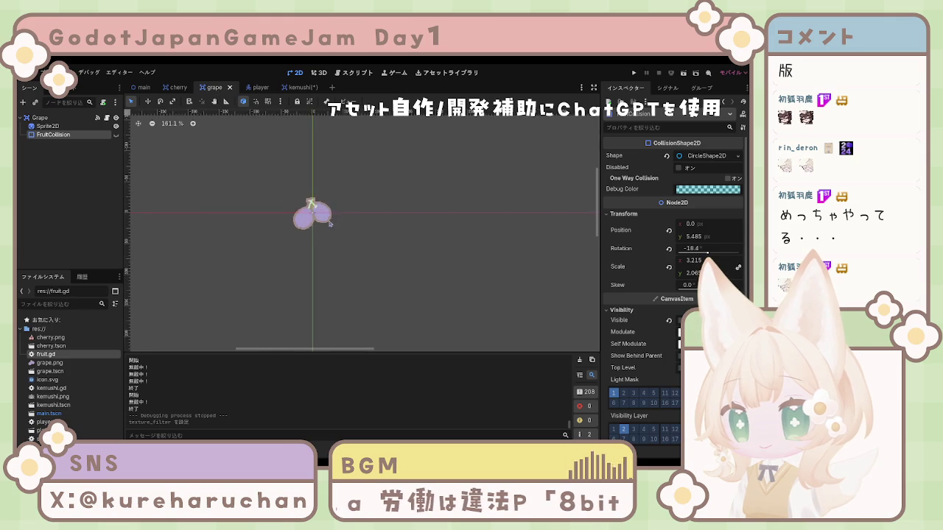
pyautogui.scroll(-5, 321, 229)
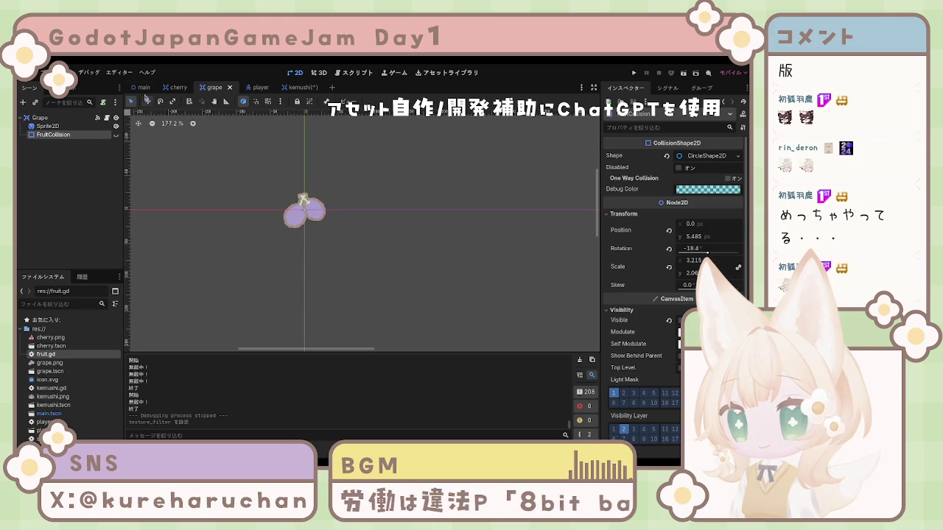
pyautogui.click(141, 87)
pyautogui.scroll(5, 368, 261)
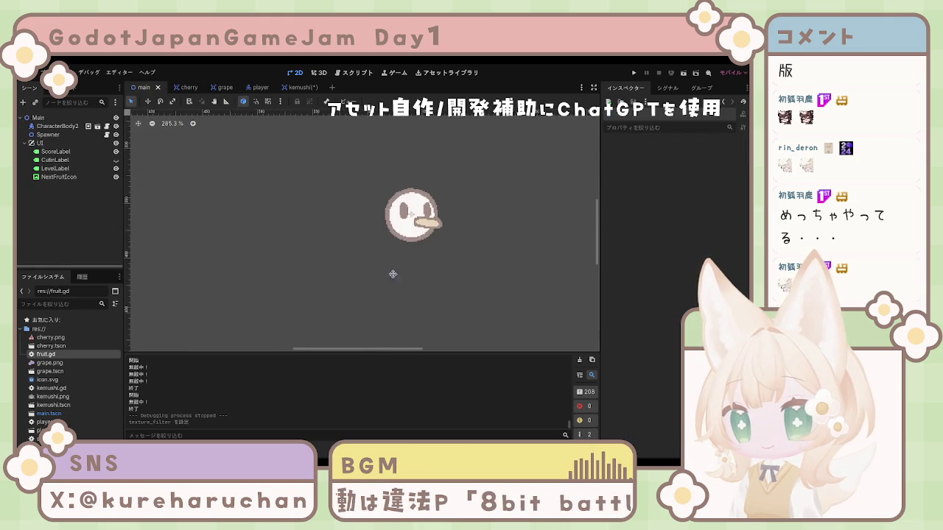
pyautogui.scroll(5, 392, 274)
pyautogui.scroll(-2, 398, 271)
pyautogui.scroll(-6, 397, 273)
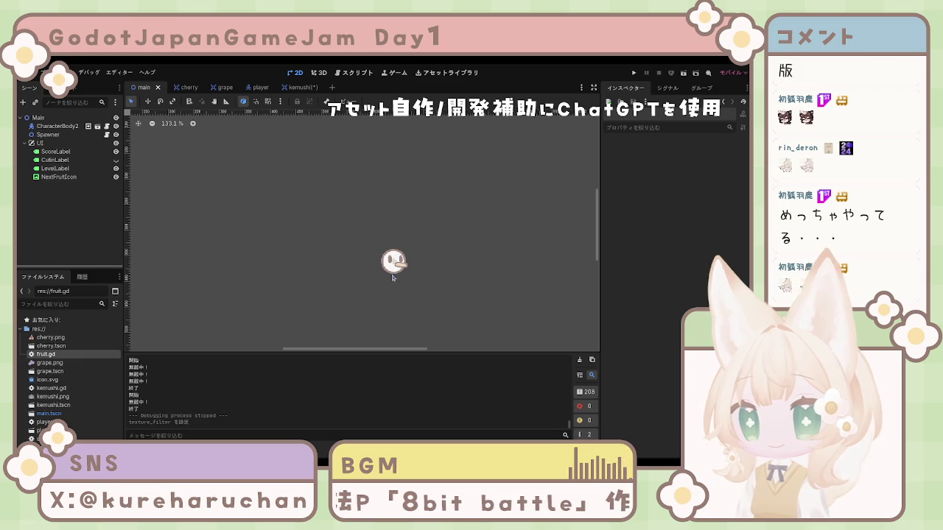
pyautogui.scroll(-2, 390, 274)
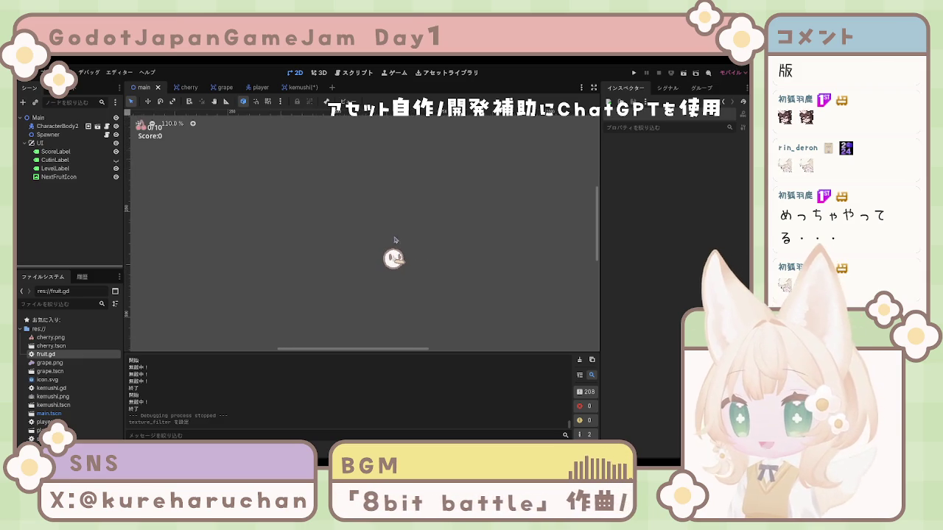
pyautogui.click(300, 87)
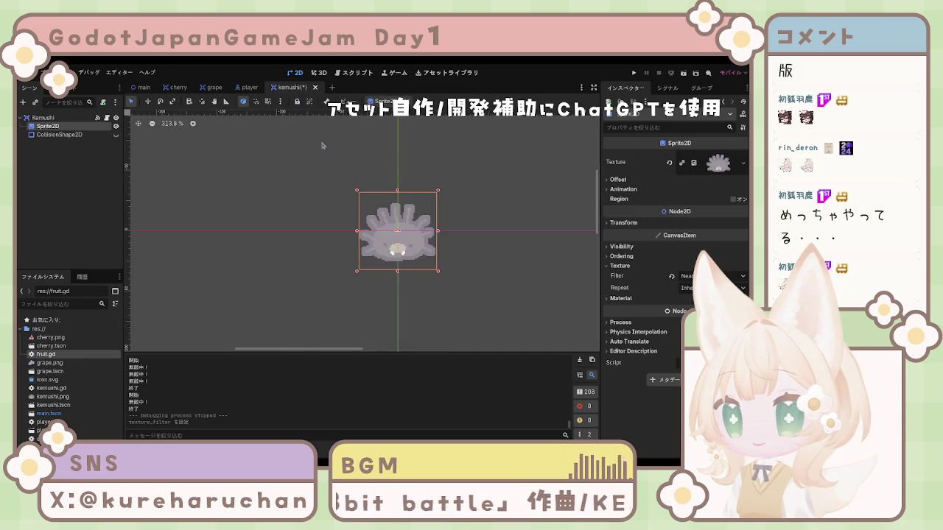
pyautogui.click(325, 151)
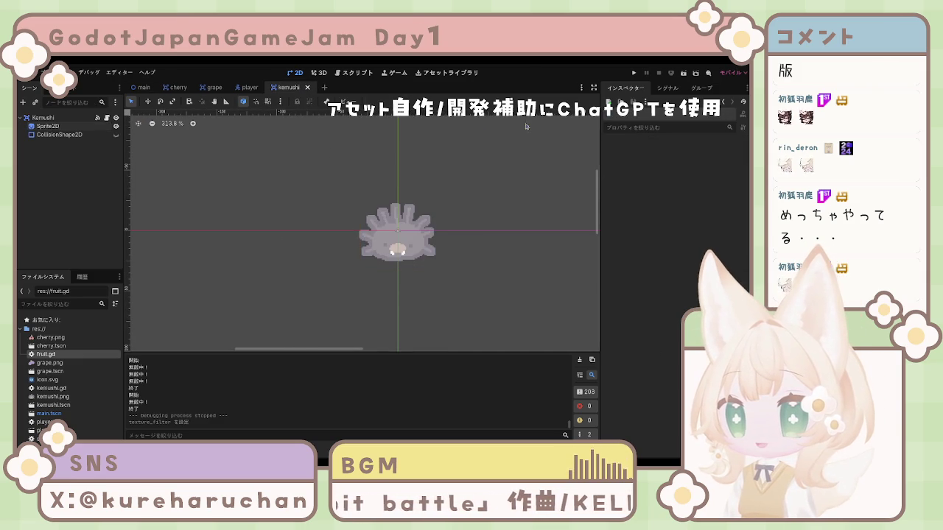
pyautogui.click(633, 73)
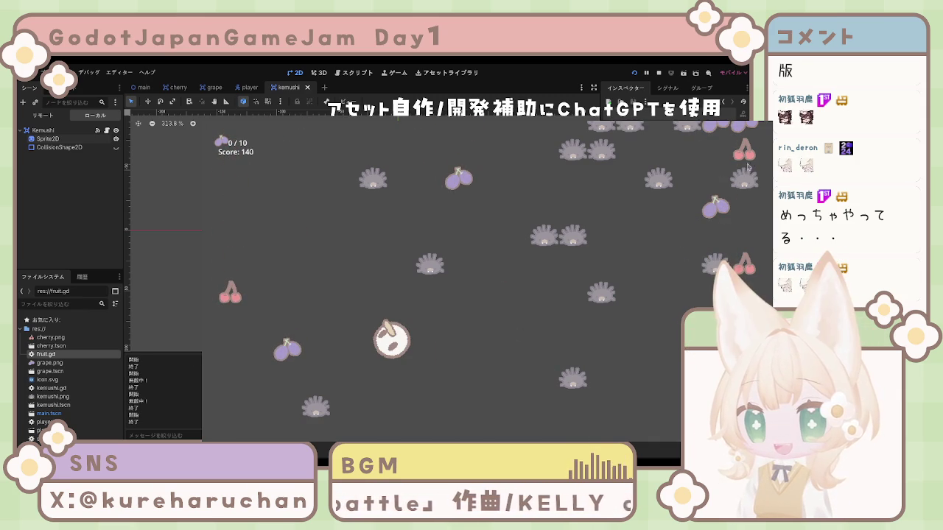
# Step: Stop the running playtest at score 140 with F8
pyautogui.press('F8')
pyautogui.scroll(5, 433, 267)
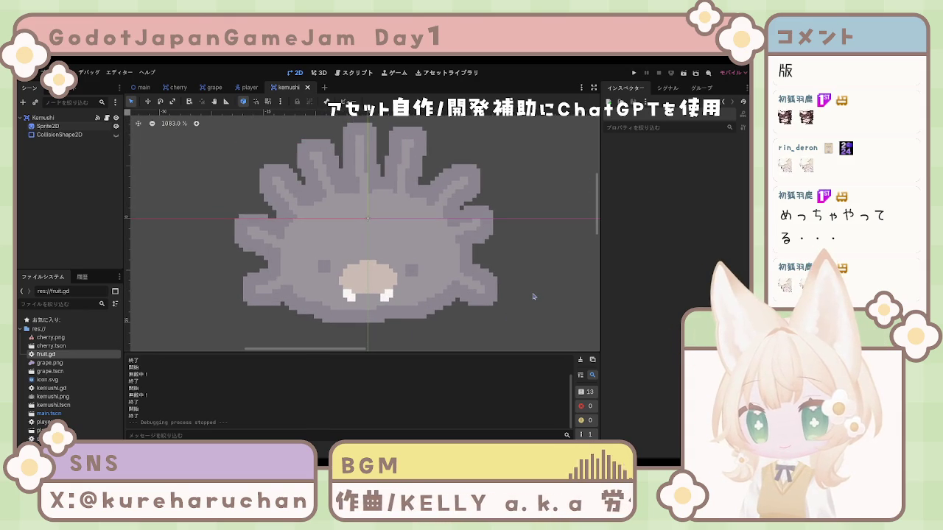
pyautogui.scroll(2, 264, 236)
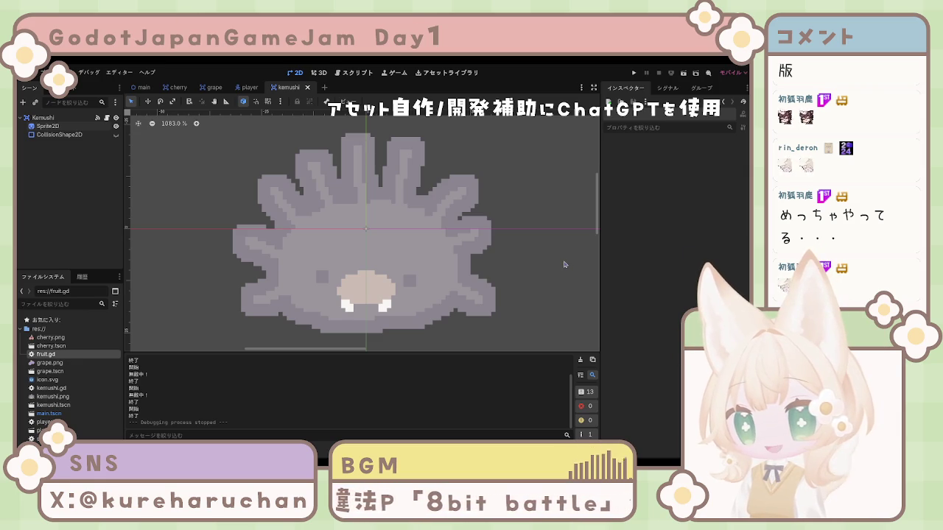
pyautogui.moveTo(598, 223); pyautogui.dragTo(595, 252)
pyautogui.moveTo(595, 209)
pyautogui.mouseDown()
pyautogui.moveTo(595, 251)
pyautogui.moveTo(596, 226)
pyautogui.mouseUp()
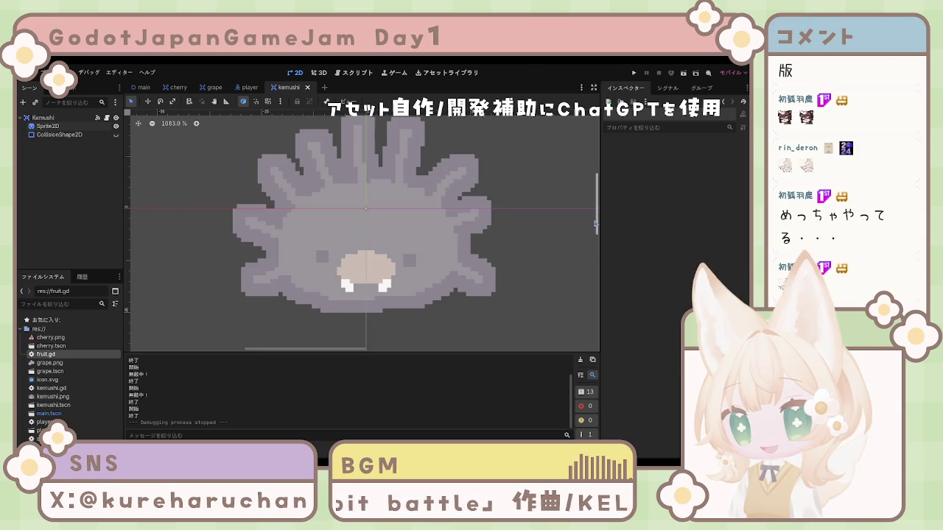